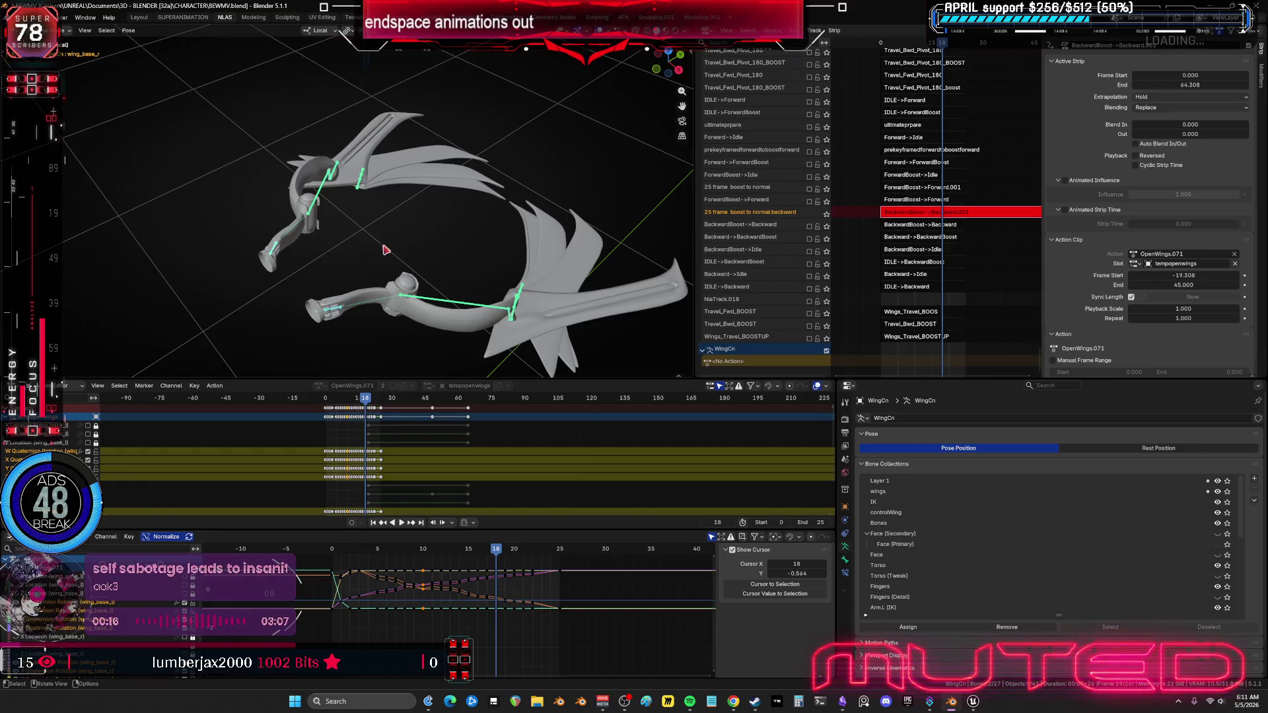
Step: Reselect the wing bones to show their curves and scrub from frame 18 back to frame 3
{"action": "left_click", "coordinate": [385, 250]}
{"action": "mouse_move", "coordinate": [379, 255]}
{"action": "middle_mouse_down"}
{"action": "mouse_move", "coordinate": [371, 260]}
{"action": "mouse_move", "coordinate": [397, 272]}
{"action": "middle_mouse_up"}
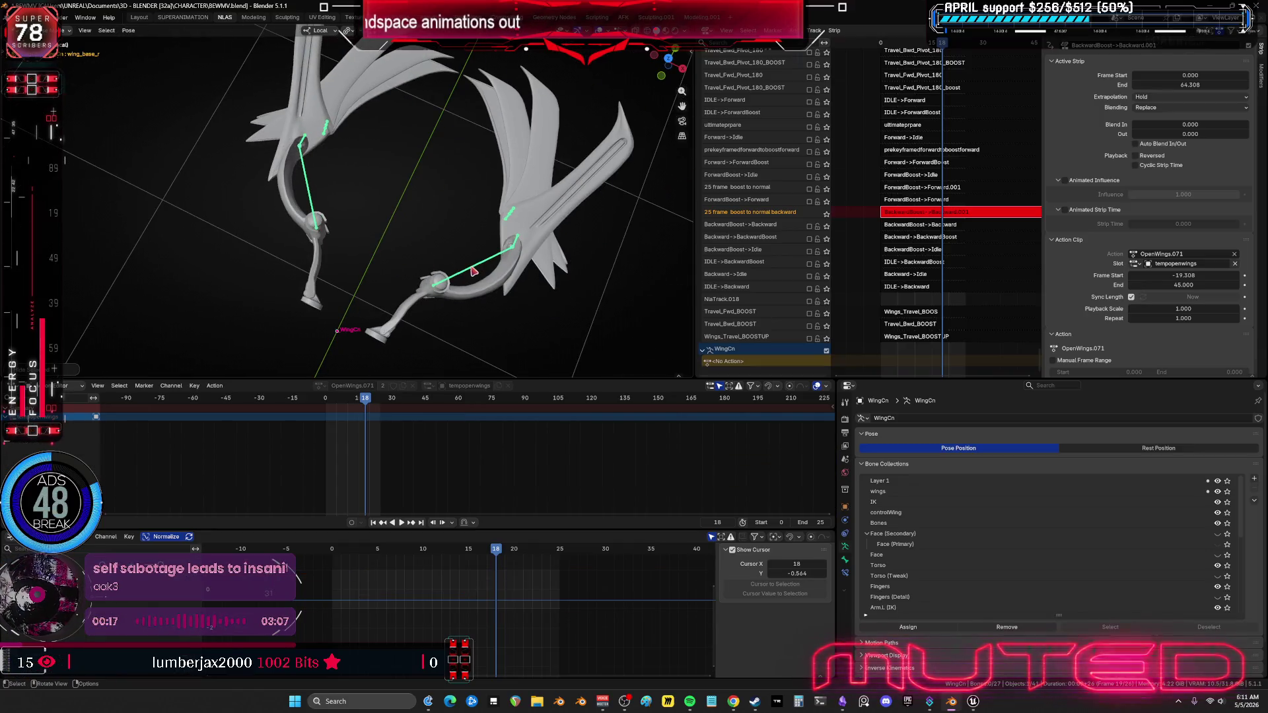
{"action": "left_click", "coordinate": [330, 220]}
{"action": "mouse_move", "coordinate": [497, 550]}
{"action": "left_mouse_down"}
{"action": "mouse_move", "coordinate": [357, 540]}
{"action": "mouse_move", "coordinate": [336, 565]}
{"action": "mouse_move", "coordinate": [363, 572]}
{"action": "left_mouse_up"}
{"action": "key", "text": "r"}
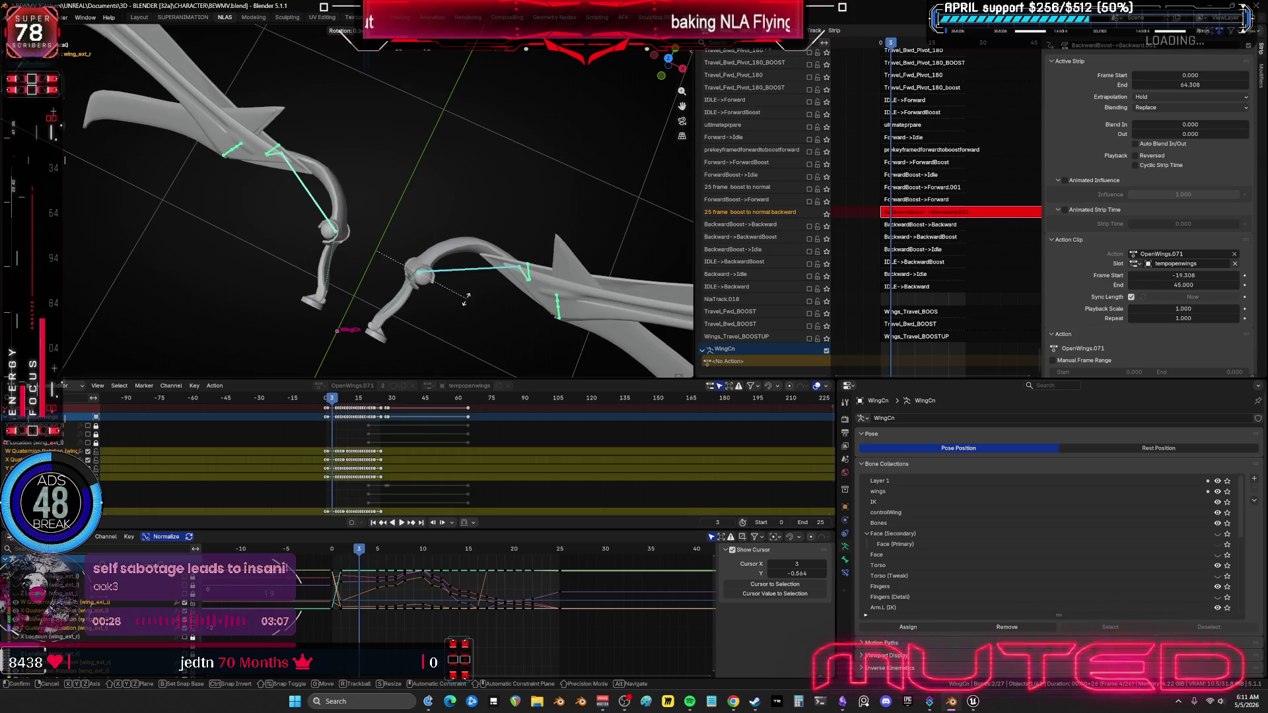
Step: Blend the wing pose at frame 1 with the Breakdowner and key the bones' rotation
{"action": "right_click", "coordinate": [470, 302]}
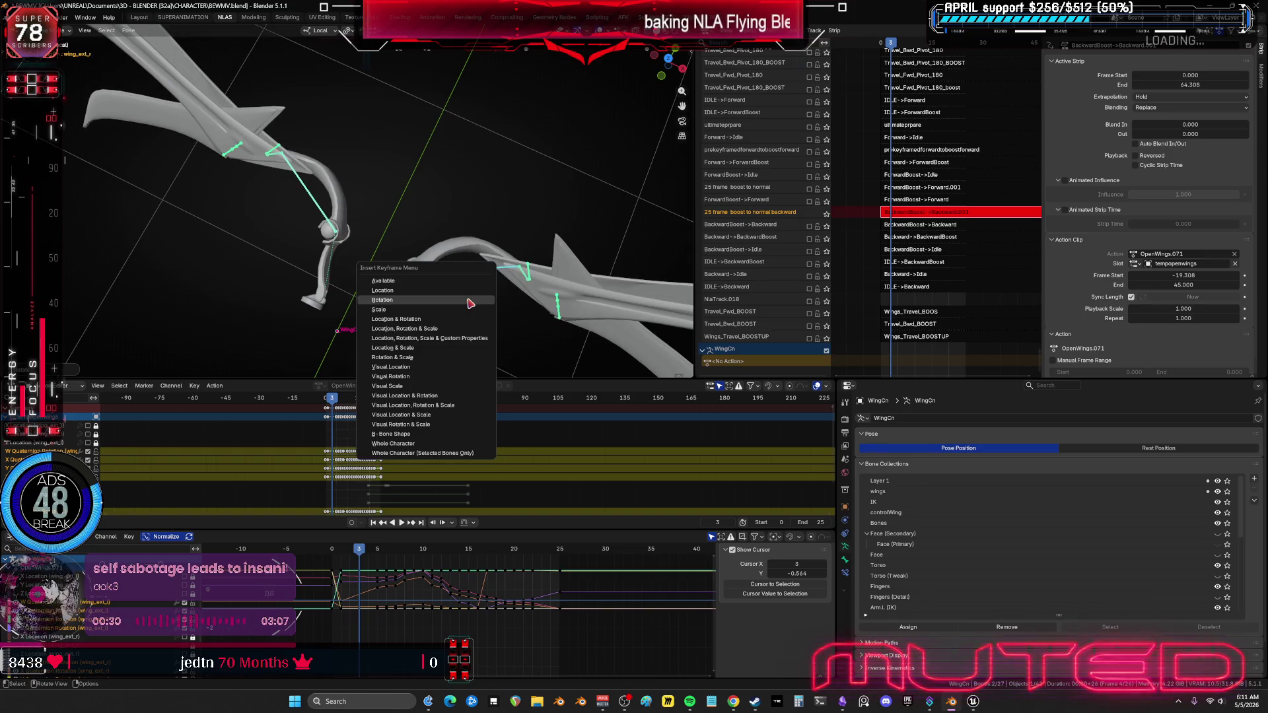
{"action": "left_click_drag", "start_coordinate": [354, 560], "coordinate": [341, 561]}
{"action": "mouse_move", "coordinate": [396, 317]}
{"action": "middle_mouse_down"}
{"action": "mouse_move", "coordinate": [430, 320]}
{"action": "mouse_move", "coordinate": [463, 297]}
{"action": "middle_mouse_up"}
{"action": "key", "text": "shift+e"}
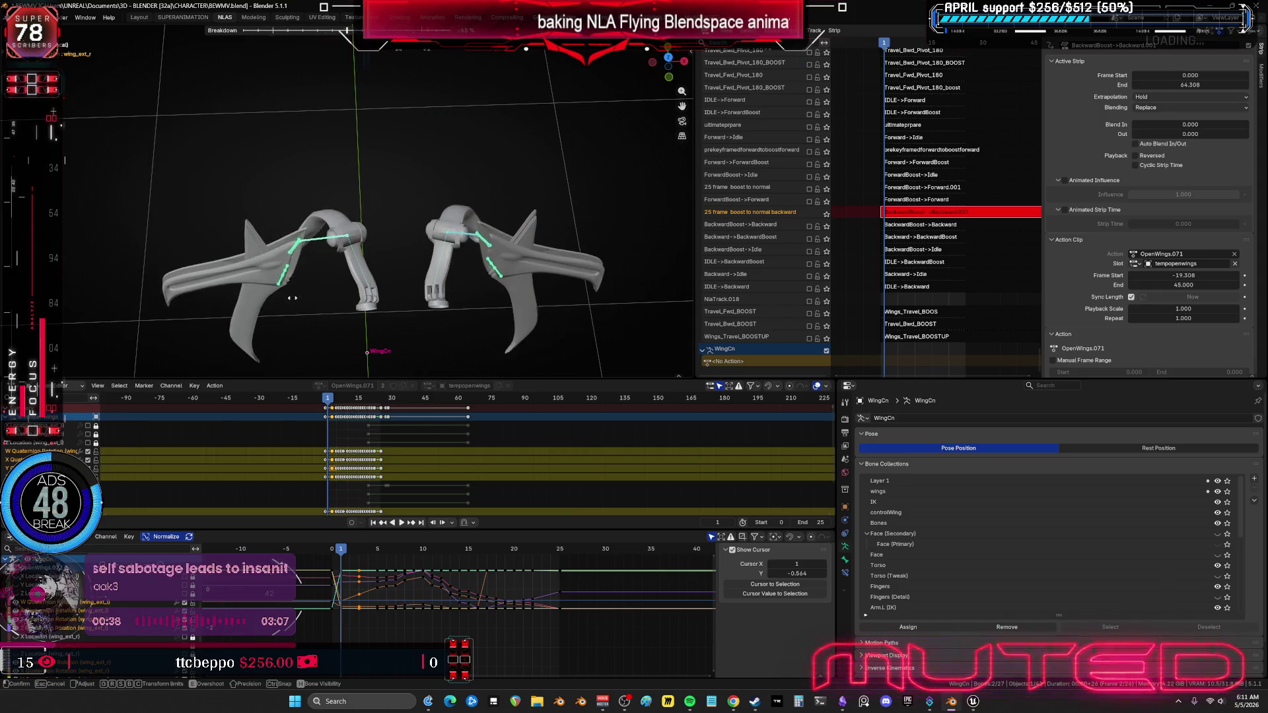
{"action": "left_click", "coordinate": [531, 268]}
{"action": "key", "text": "k"}
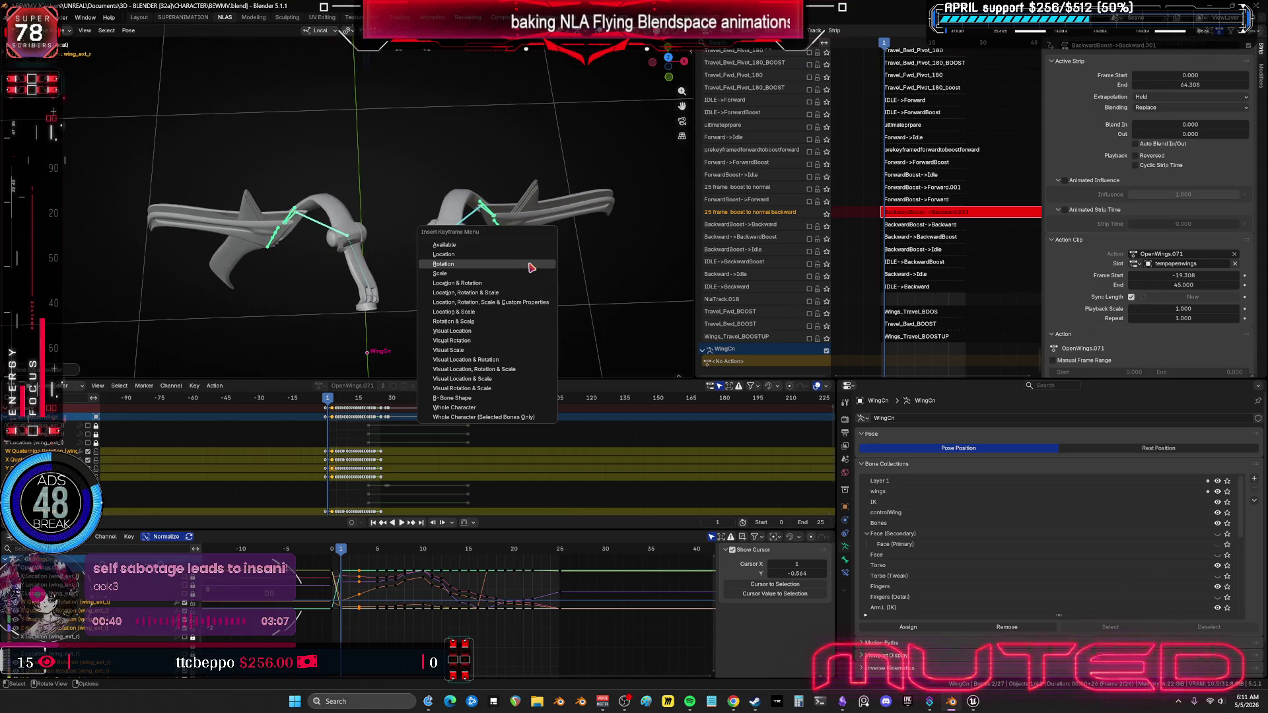
{"action": "left_click", "coordinate": [436, 388]}
Step: Play back, then blend and key the wing rotation again at frame 10
{"action": "key", "text": "space"}
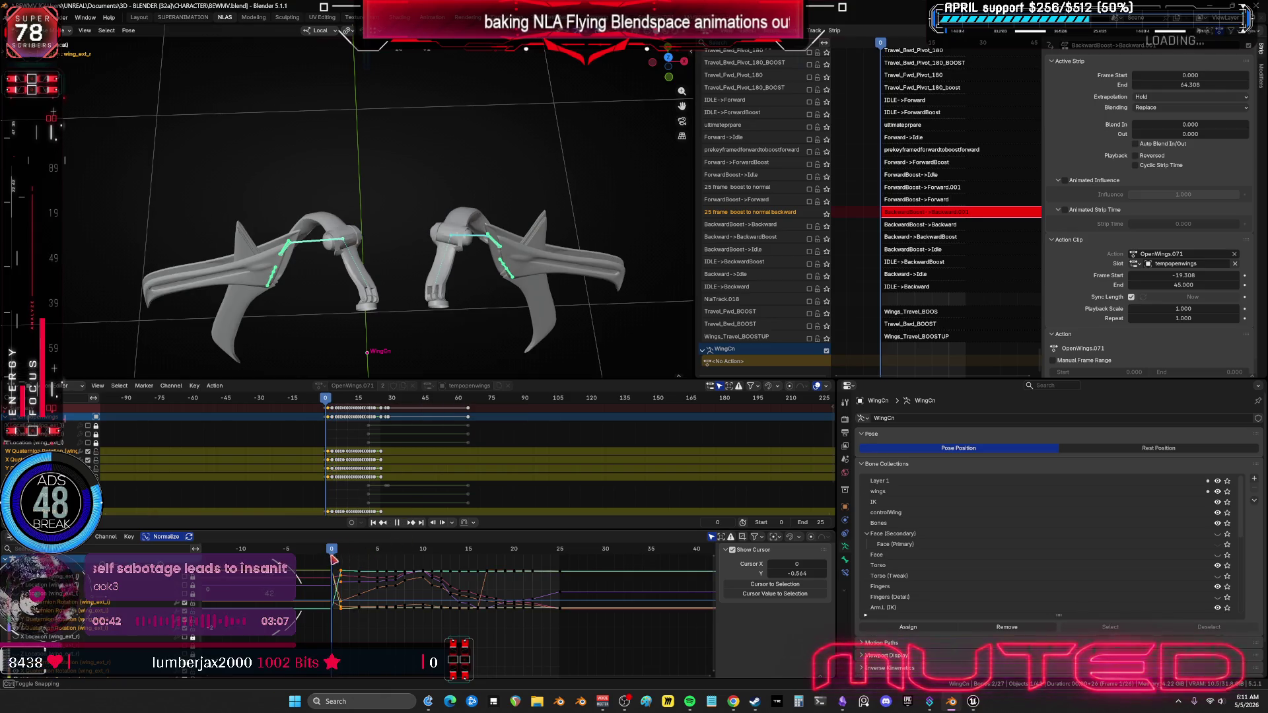
{"action": "mouse_move", "coordinate": [341, 560]}
{"action": "left_mouse_down"}
{"action": "mouse_move", "coordinate": [329, 562]}
{"action": "mouse_move", "coordinate": [436, 570]}
{"action": "mouse_move", "coordinate": [423, 570]}
{"action": "left_mouse_up"}
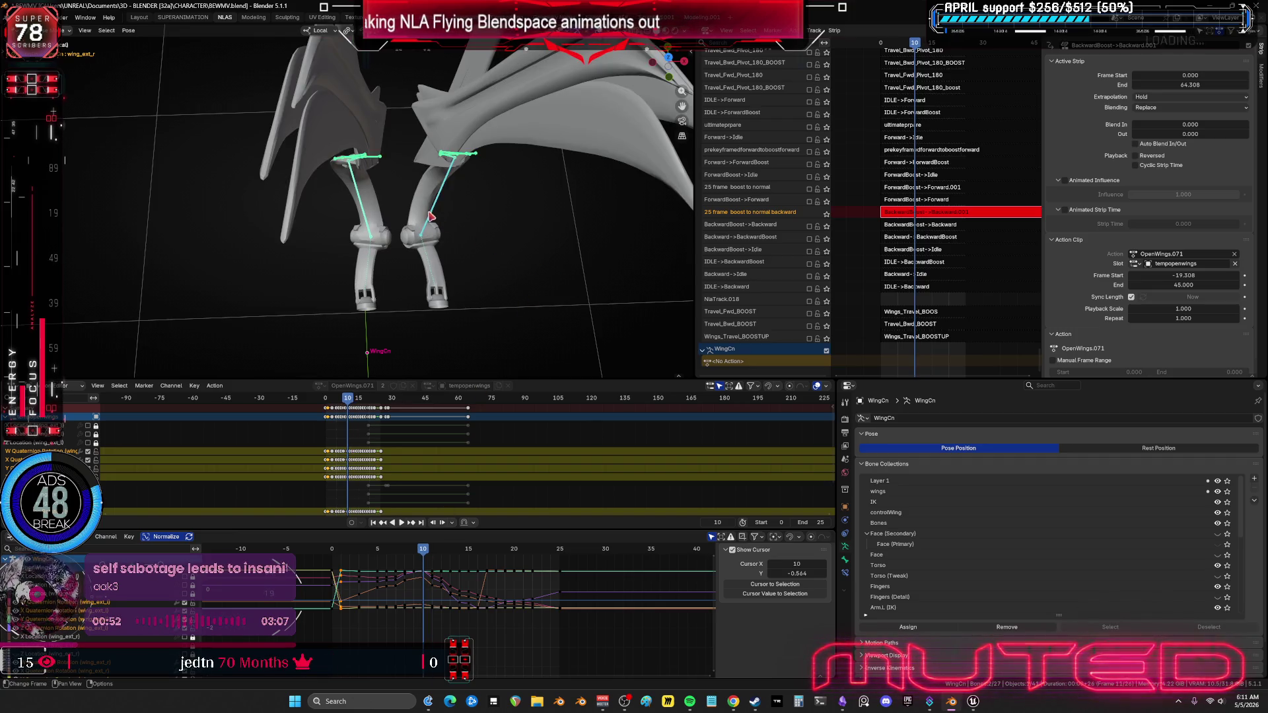
{"action": "mouse_move", "coordinate": [430, 216]}
{"action": "middle_mouse_down"}
{"action": "mouse_move", "coordinate": [486, 244]}
{"action": "mouse_move", "coordinate": [500, 280]}
{"action": "mouse_move", "coordinate": [423, 283]}
{"action": "middle_mouse_up"}
{"action": "key", "text": "shift+e"}
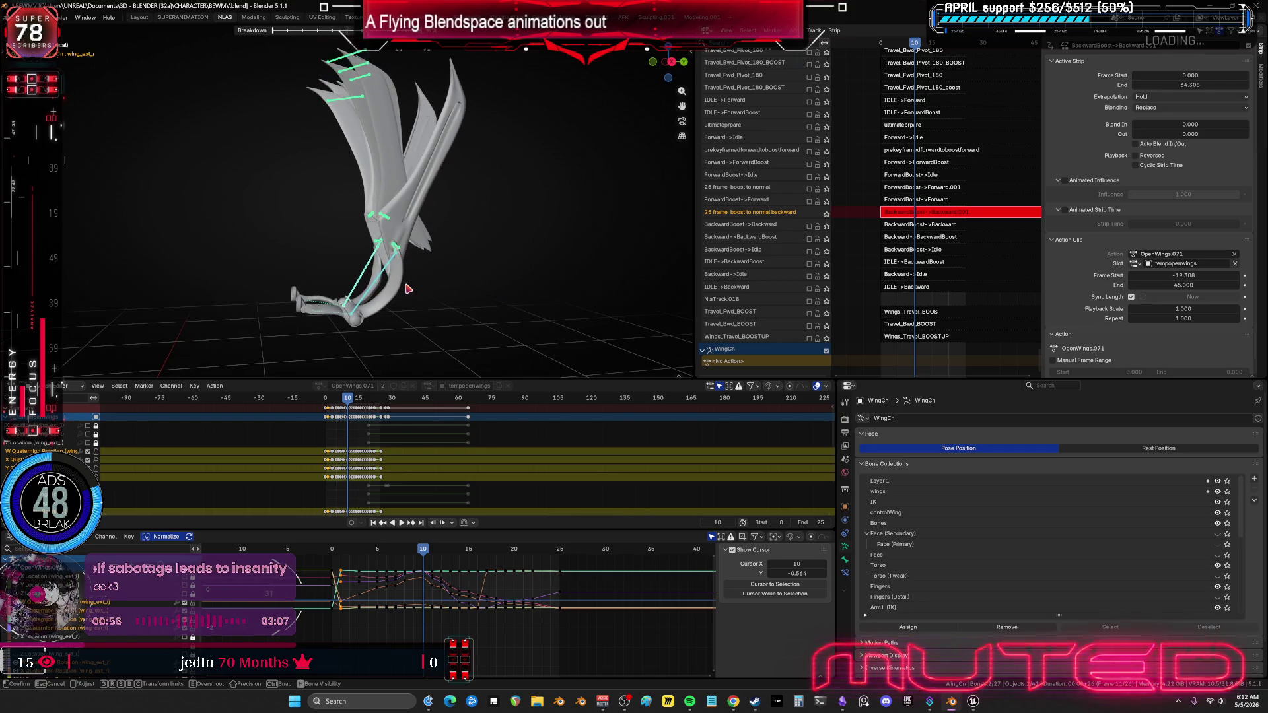
{"action": "left_click", "coordinate": [408, 288]}
{"action": "key", "text": "k"}
{"action": "key", "text": "Return"}
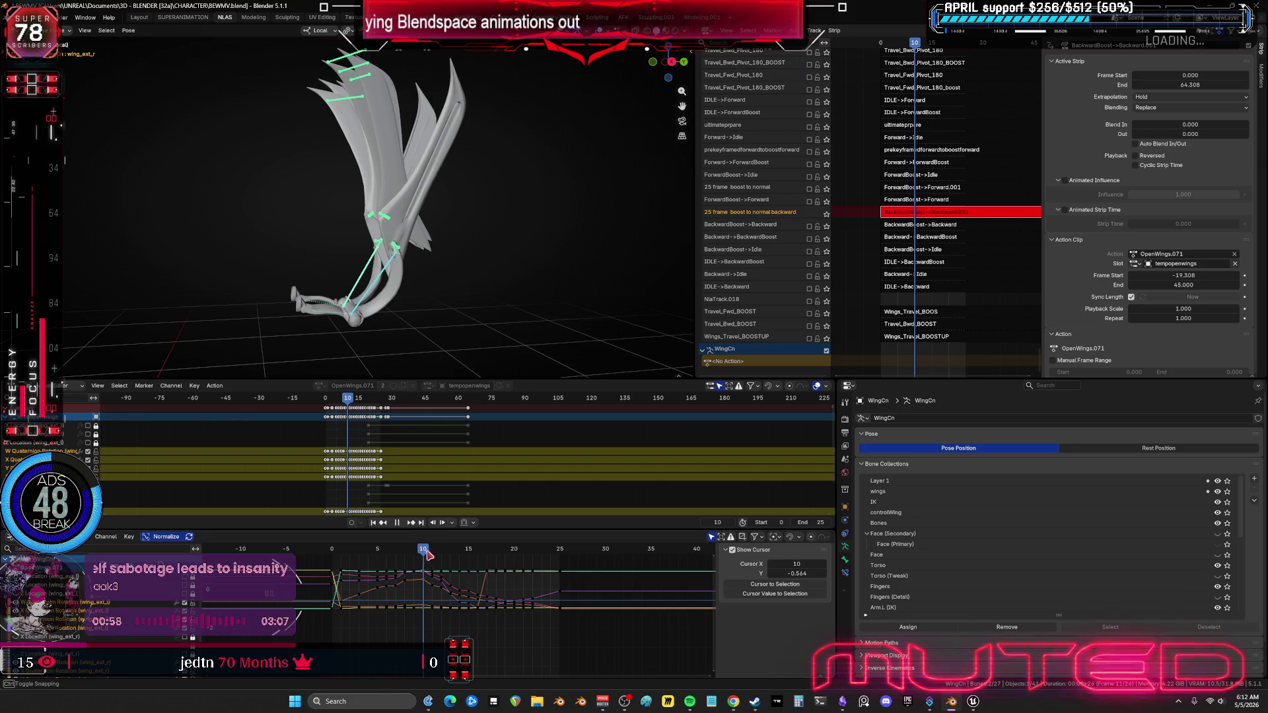
Step: Try an in-between at frame 11, cancel it, move to frame 12 and maximize the graph editor
{"action": "key", "text": "Right"}
{"action": "key", "text": "shift+e"}
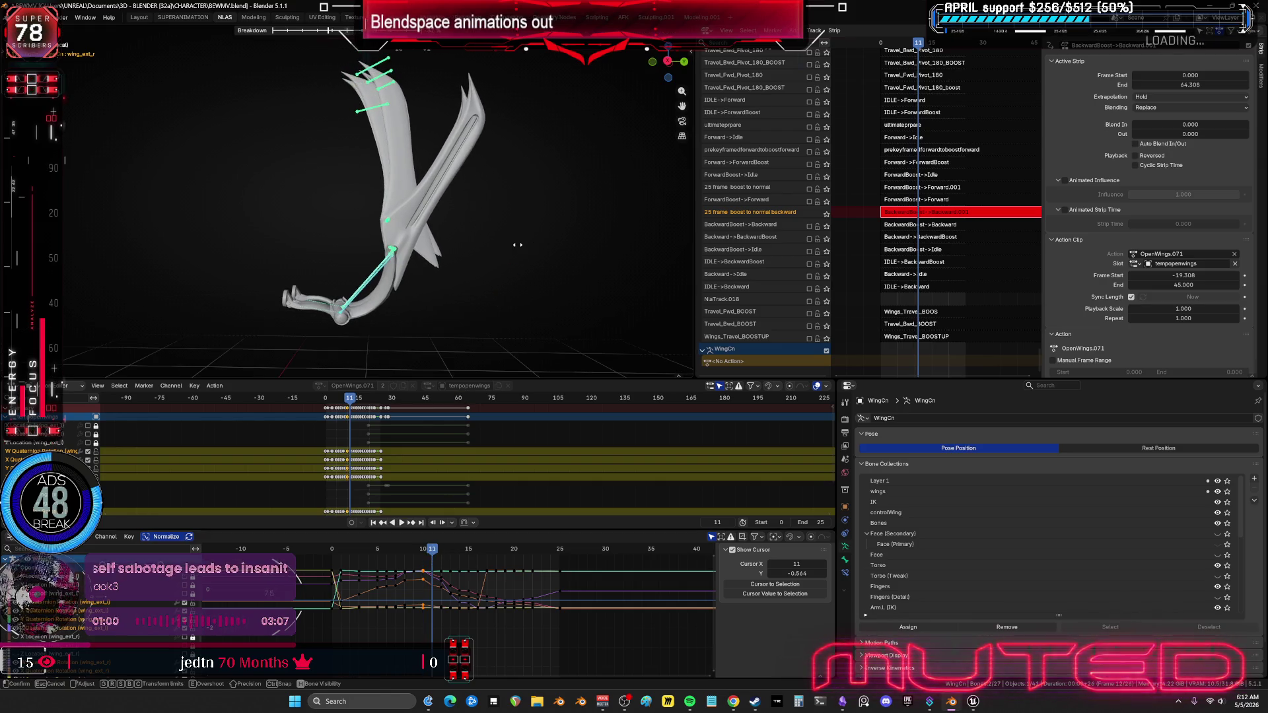
{"action": "right_click", "coordinate": [517, 248]}
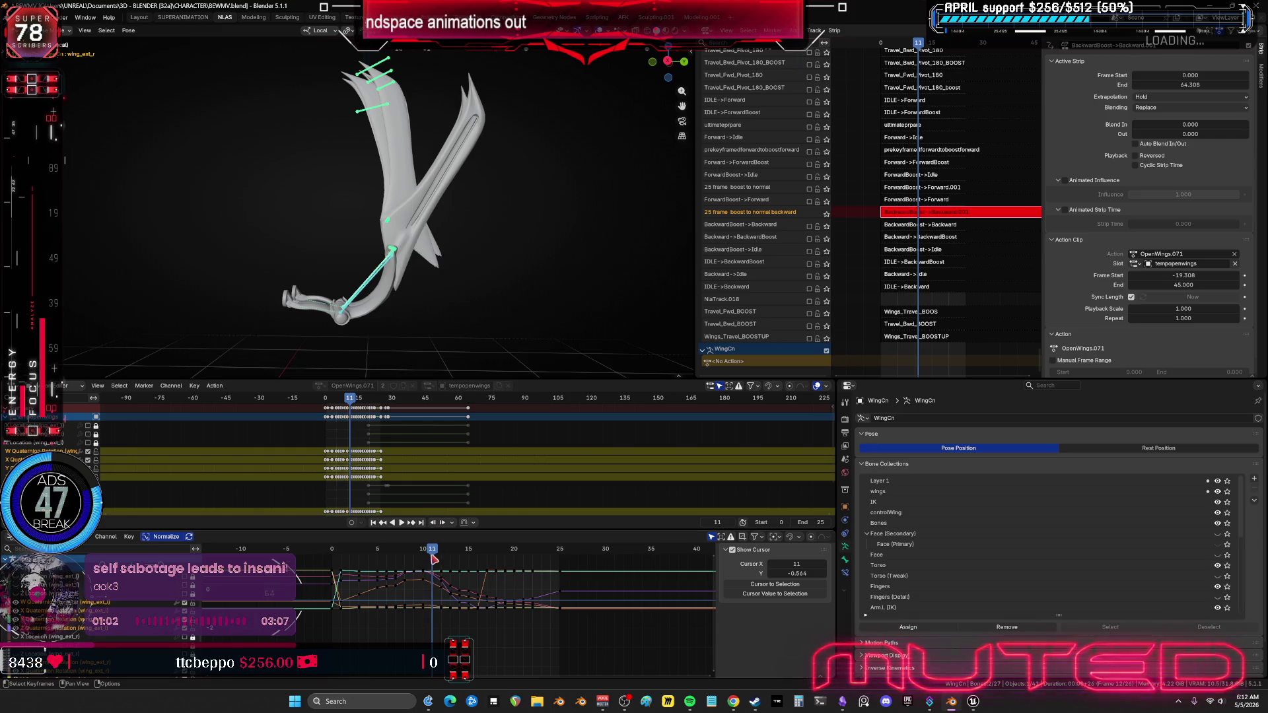
{"action": "mouse_move", "coordinate": [436, 559]}
{"action": "left_mouse_down"}
{"action": "mouse_move", "coordinate": [368, 559]}
{"action": "mouse_move", "coordinate": [387, 566]}
{"action": "left_mouse_up"}
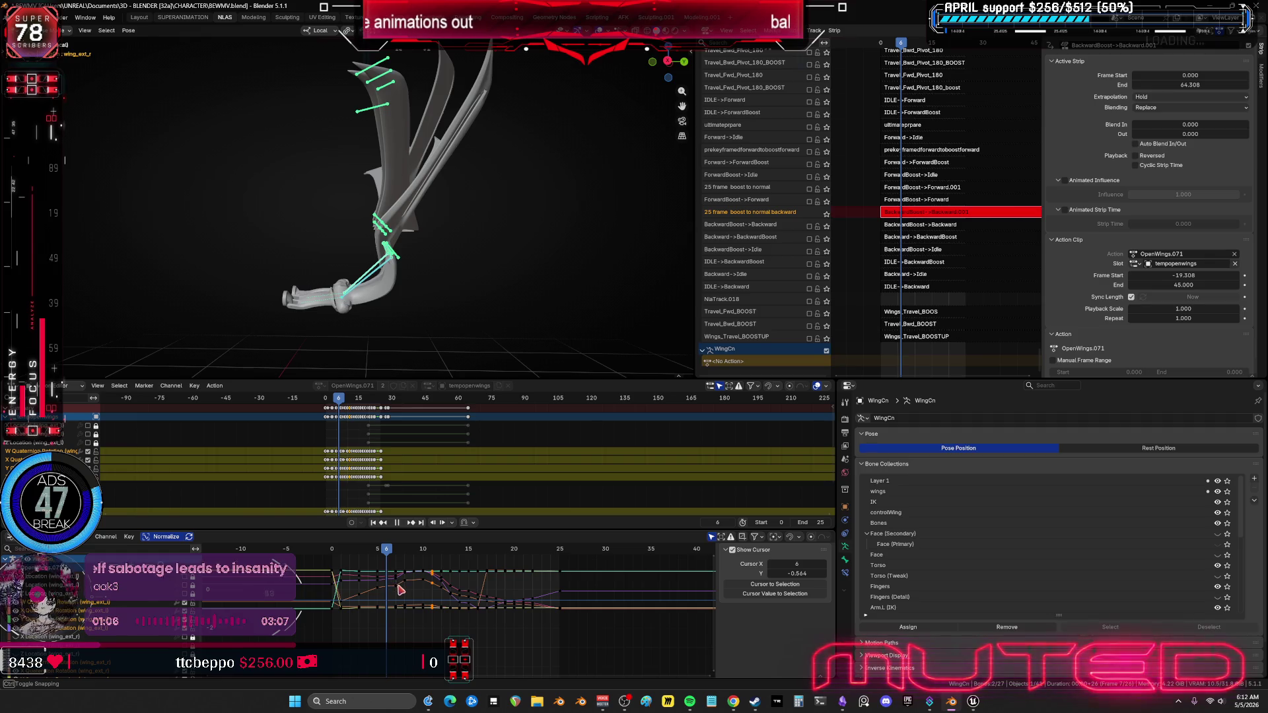
{"action": "key", "text": "ctrl+space"}
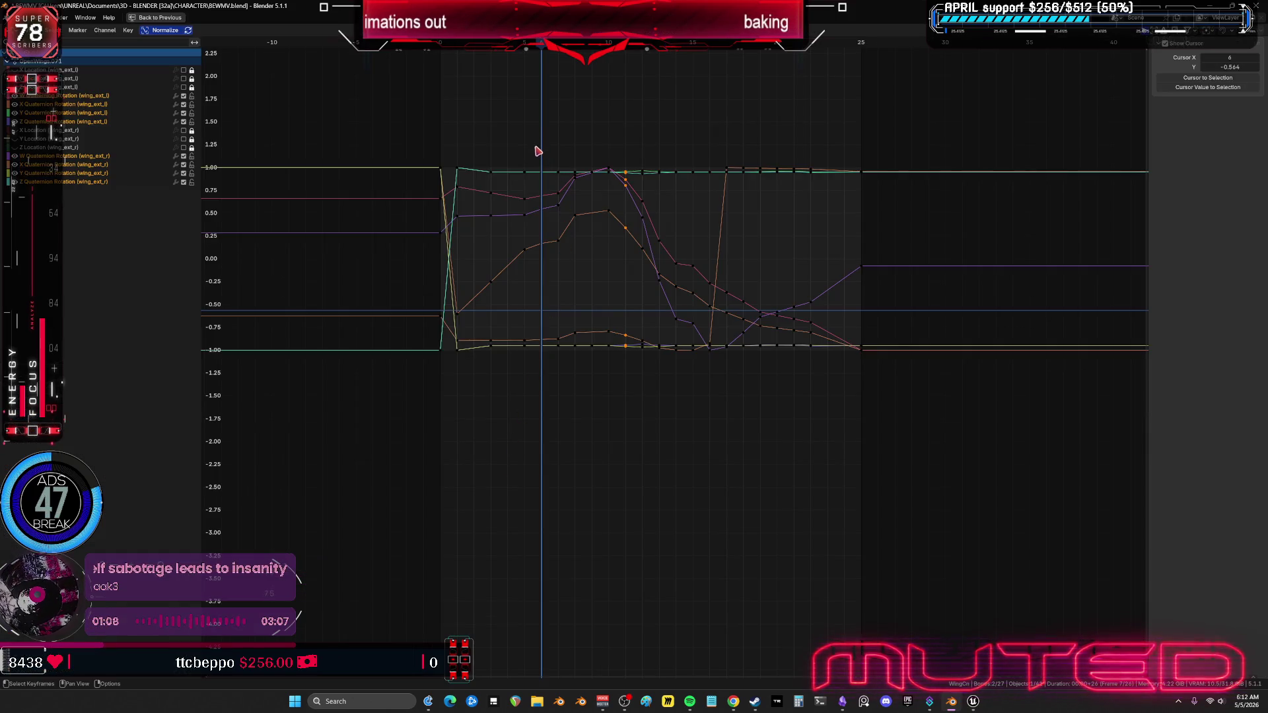
Step: Box-select the keyframe block after the peak, move it 2 frames earlier (G X -2), and restore the layout
{"action": "left_click_drag", "start_coordinate": [536, 142], "coordinate": [563, 386]}
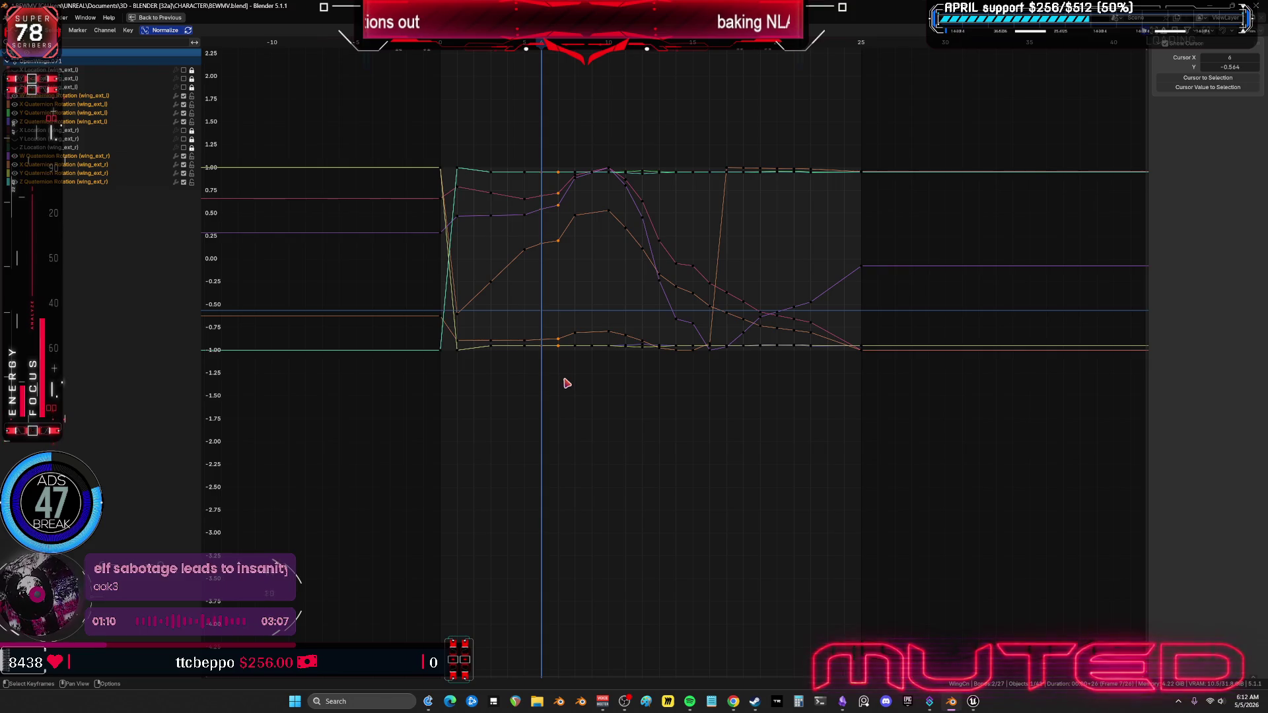
{"action": "mouse_move", "coordinate": [547, 123]}
{"action": "left_mouse_down"}
{"action": "mouse_move", "coordinate": [595, 350]}
{"action": "mouse_move", "coordinate": [618, 404]}
{"action": "left_mouse_up"}
{"action": "type", "text": "gx-2"}
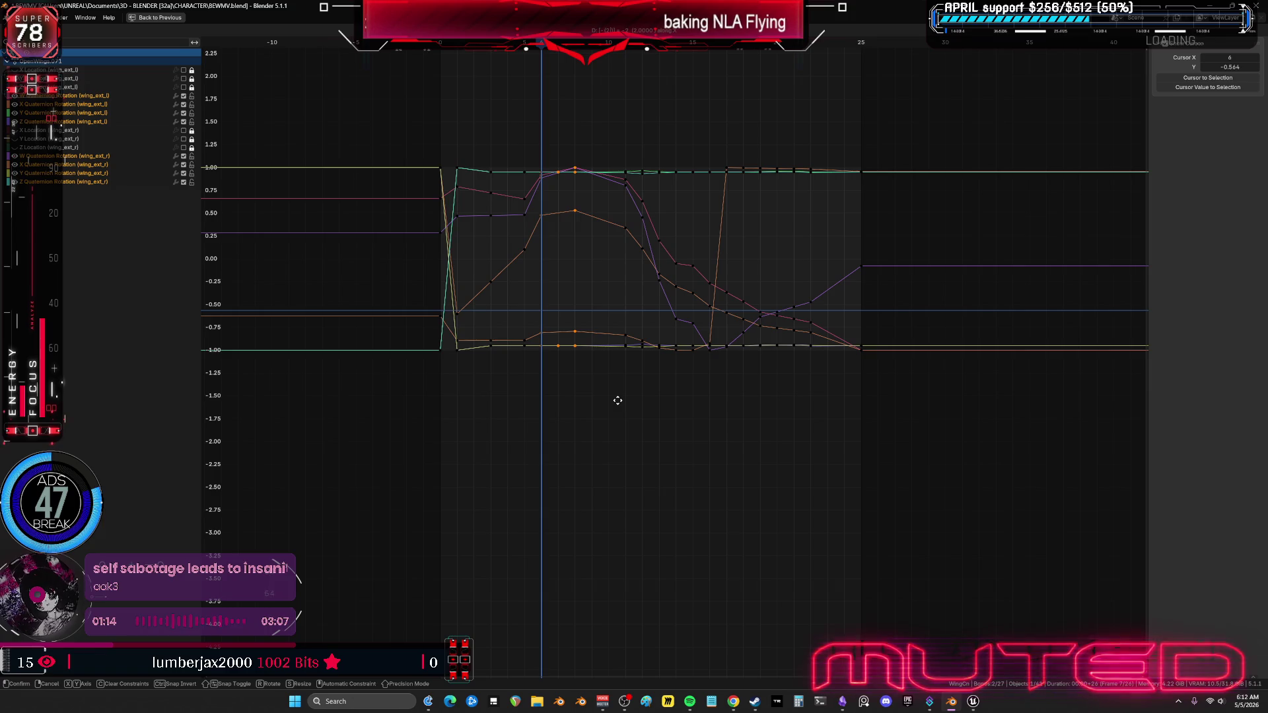
{"action": "key", "text": "Return"}
{"action": "key", "text": "ctrl+space"}
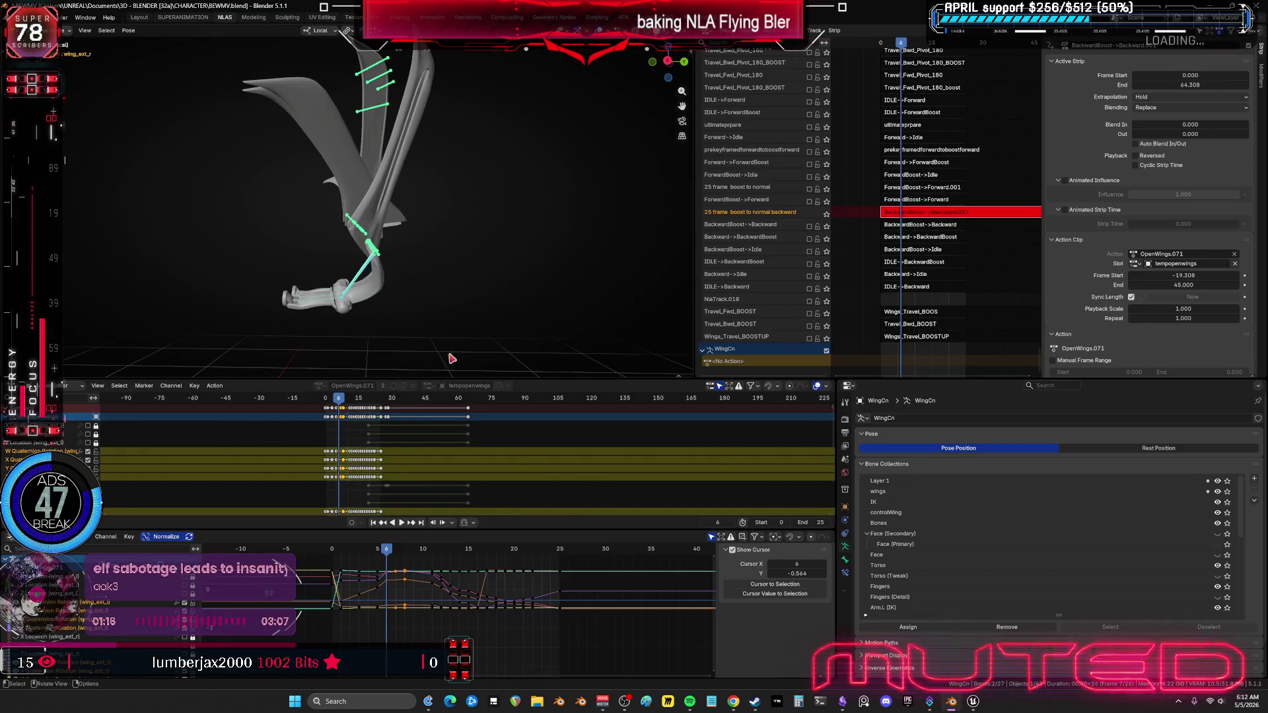
Step: Scrub and play the wing-opening animation several times from low front views of the wings
{"action": "left_click_drag", "start_coordinate": [428, 277], "coordinate": [535, 302]}
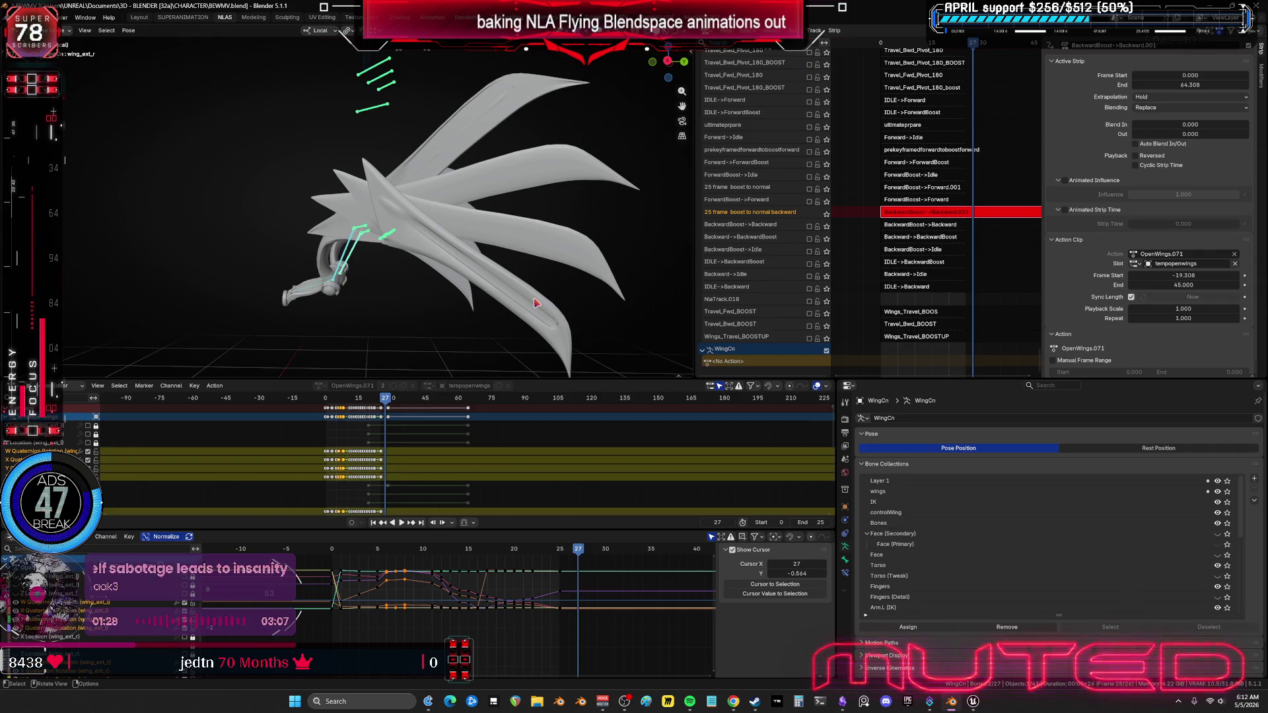
{"action": "left_click_drag", "start_coordinate": [393, 295], "coordinate": [424, 288]}
{"action": "mouse_move", "coordinate": [425, 289]}
{"action": "middle_mouse_down"}
{"action": "mouse_move", "coordinate": [426, 272]}
{"action": "mouse_move", "coordinate": [481, 279]}
{"action": "mouse_move", "coordinate": [513, 229]}
{"action": "middle_mouse_up"}
{"action": "mouse_move", "coordinate": [513, 229]}
{"action": "left_mouse_down"}
{"action": "mouse_move", "coordinate": [529, 232]}
{"action": "mouse_move", "coordinate": [497, 252]}
{"action": "mouse_move", "coordinate": [524, 255]}
{"action": "mouse_move", "coordinate": [467, 284]}
{"action": "mouse_move", "coordinate": [502, 283]}
{"action": "left_mouse_up"}
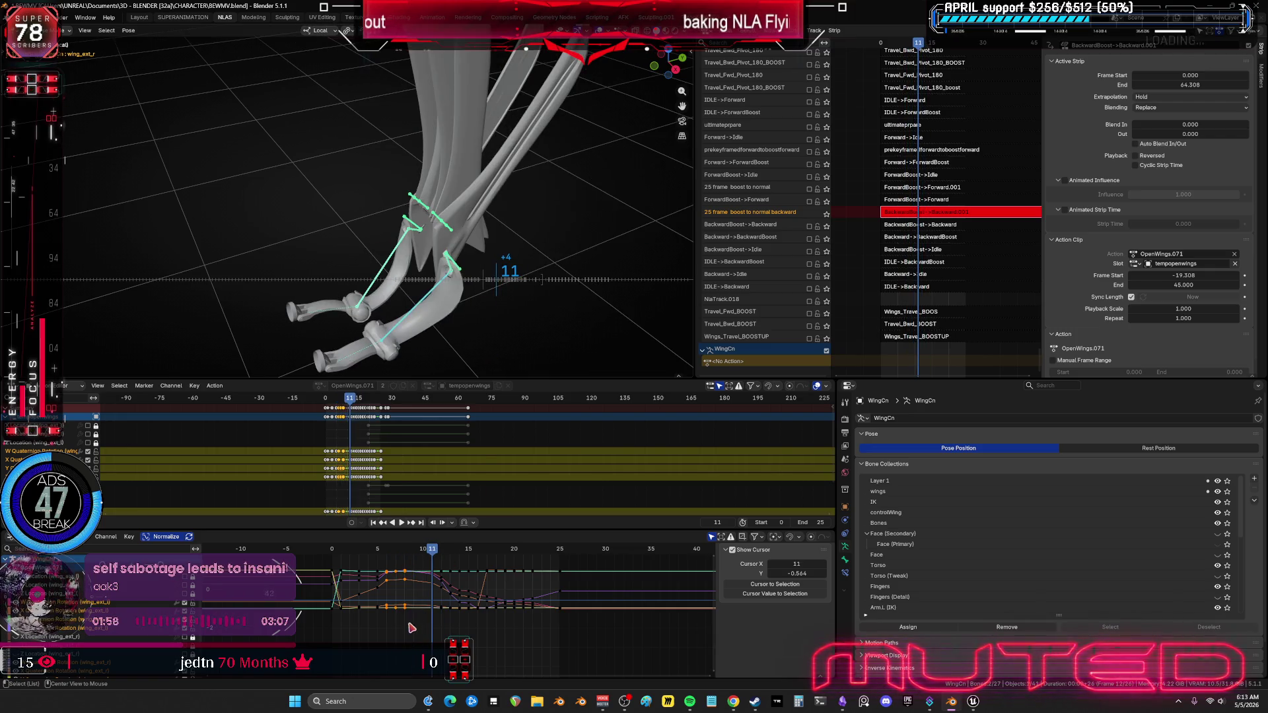
{"action": "mouse_move", "coordinate": [411, 627]}
{"action": "left_mouse_down"}
{"action": "mouse_move", "coordinate": [423, 625]}
{"action": "mouse_move", "coordinate": [375, 567]}
{"action": "mouse_move", "coordinate": [422, 550]}
{"action": "left_mouse_up"}
{"action": "key", "text": "space"}
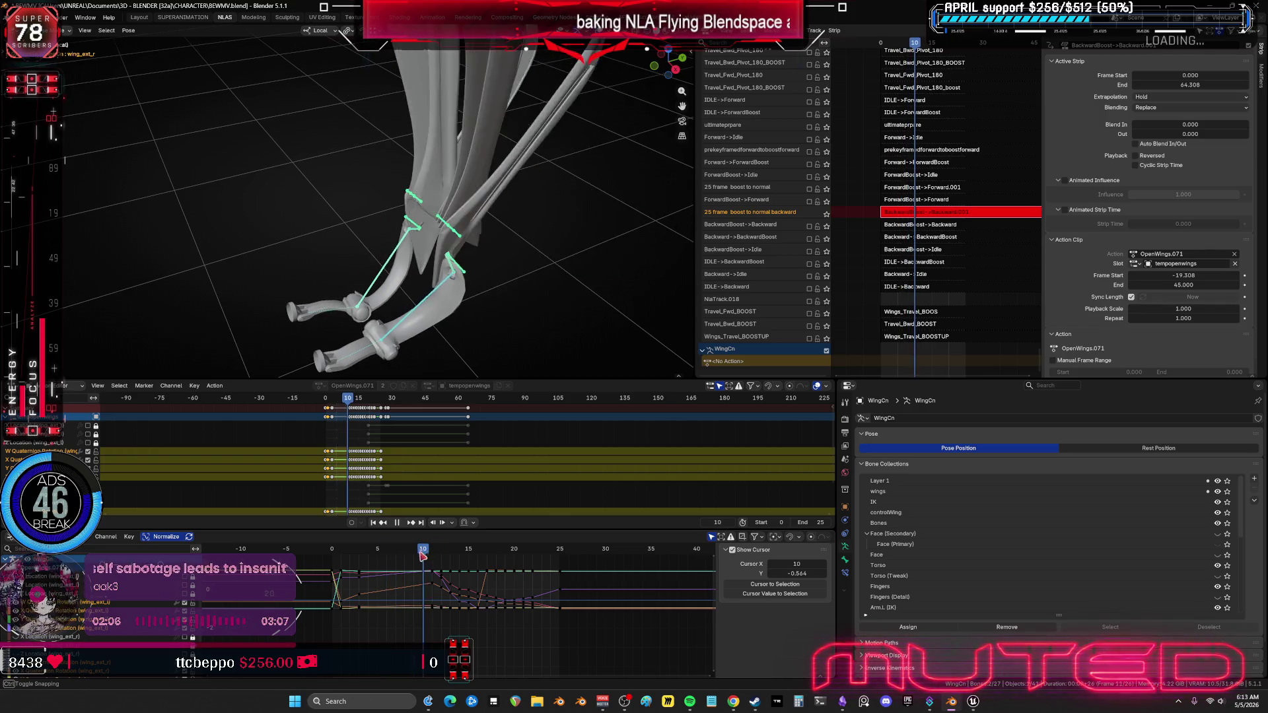
{"action": "key", "text": "Escape"}
{"action": "mouse_move", "coordinate": [416, 265]}
{"action": "middle_mouse_down"}
{"action": "mouse_move", "coordinate": [489, 276]}
{"action": "mouse_move", "coordinate": [486, 302]}
{"action": "middle_mouse_up"}
{"action": "key", "text": "space"}
{"action": "key", "text": "Escape"}
{"action": "key", "text": "space"}
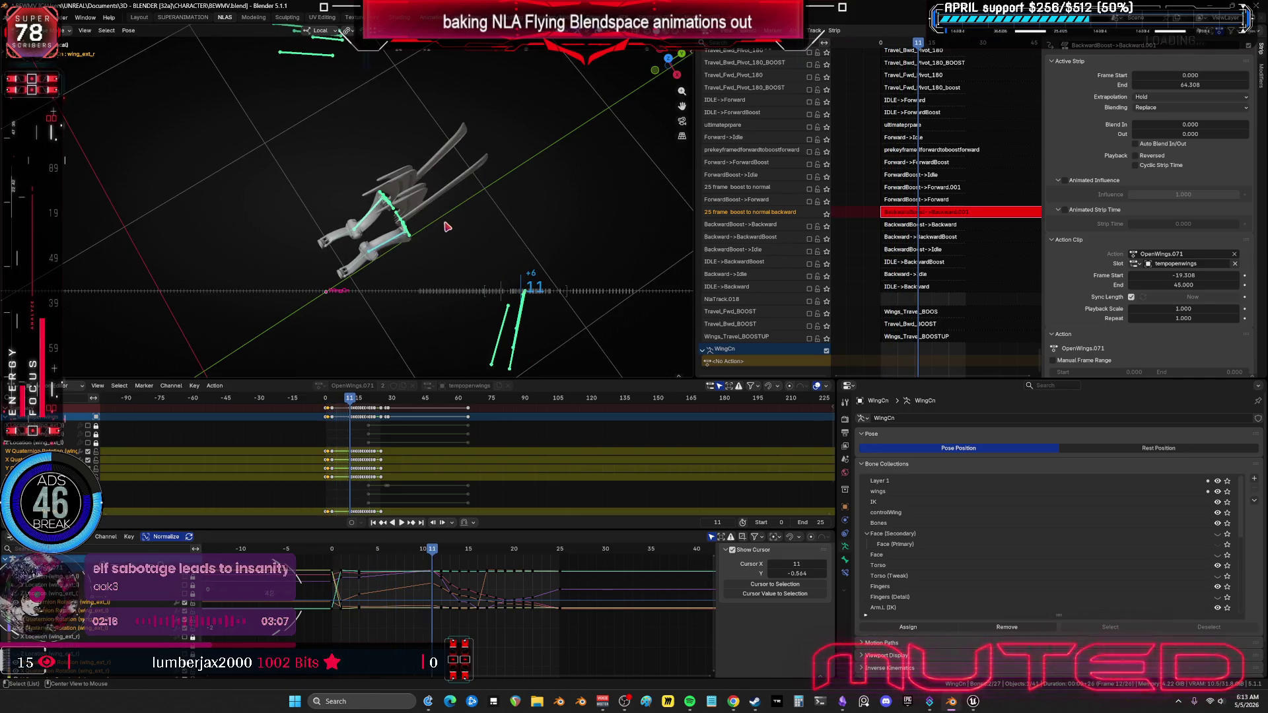
{"action": "middle_click_drag", "start_coordinate": [447, 227], "coordinate": [470, 209]}
Step: Create a Breakdowner in-between wing pose around frame 7, key it, then scrub back to frame 3
{"action": "left_click_drag", "start_coordinate": [433, 551], "coordinate": [396, 552]}
{"action": "key", "text": "shift+e"}
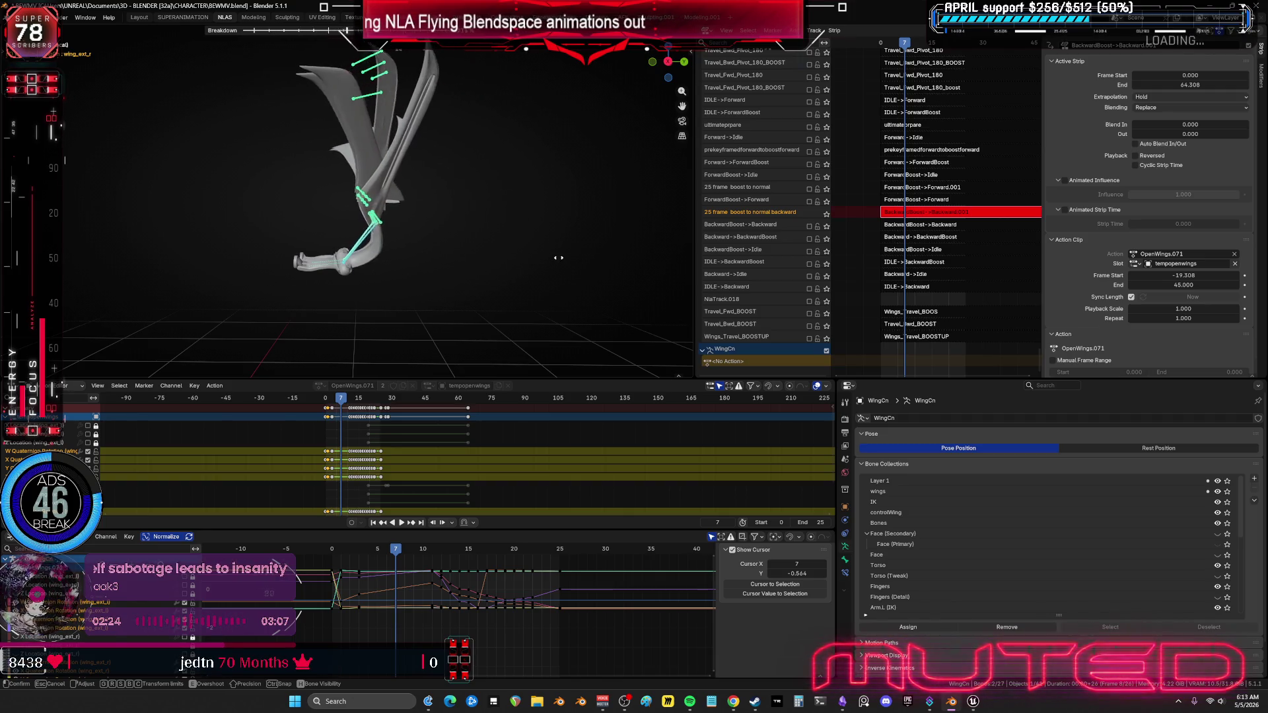
{"action": "left_click", "coordinate": [540, 278]}
{"action": "key", "text": "k"}
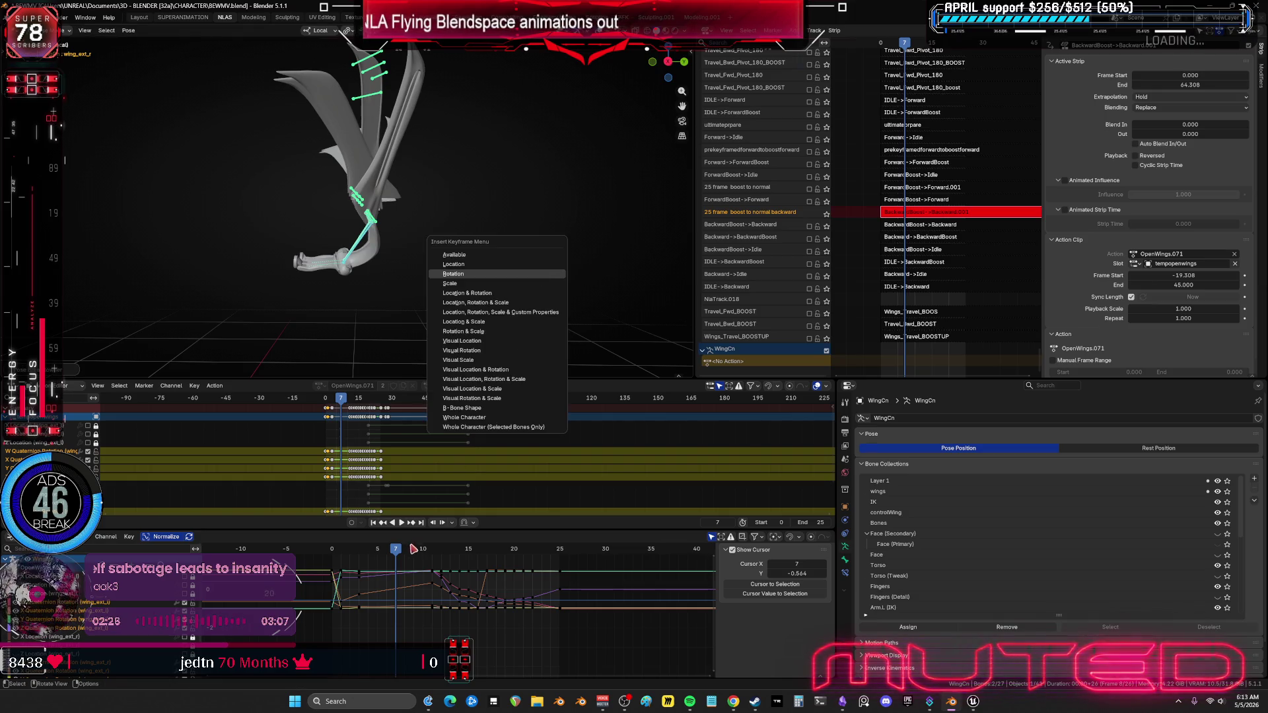
{"action": "mouse_move", "coordinate": [400, 556]}
{"action": "left_mouse_down"}
{"action": "mouse_move", "coordinate": [357, 559]}
{"action": "mouse_move", "coordinate": [454, 576]}
{"action": "mouse_move", "coordinate": [562, 621]}
{"action": "mouse_move", "coordinate": [388, 606]}
{"action": "left_mouse_up"}
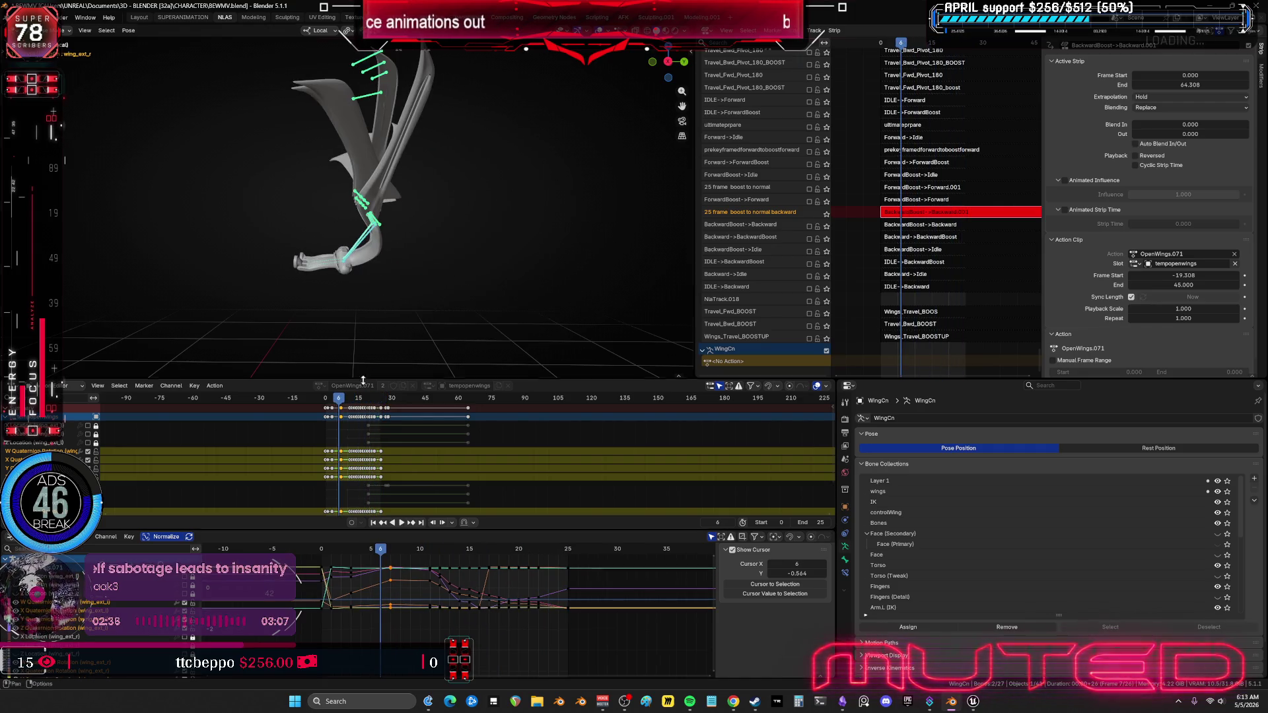
{"action": "middle_click_drag", "start_coordinate": [422, 198], "coordinate": [480, 169]}
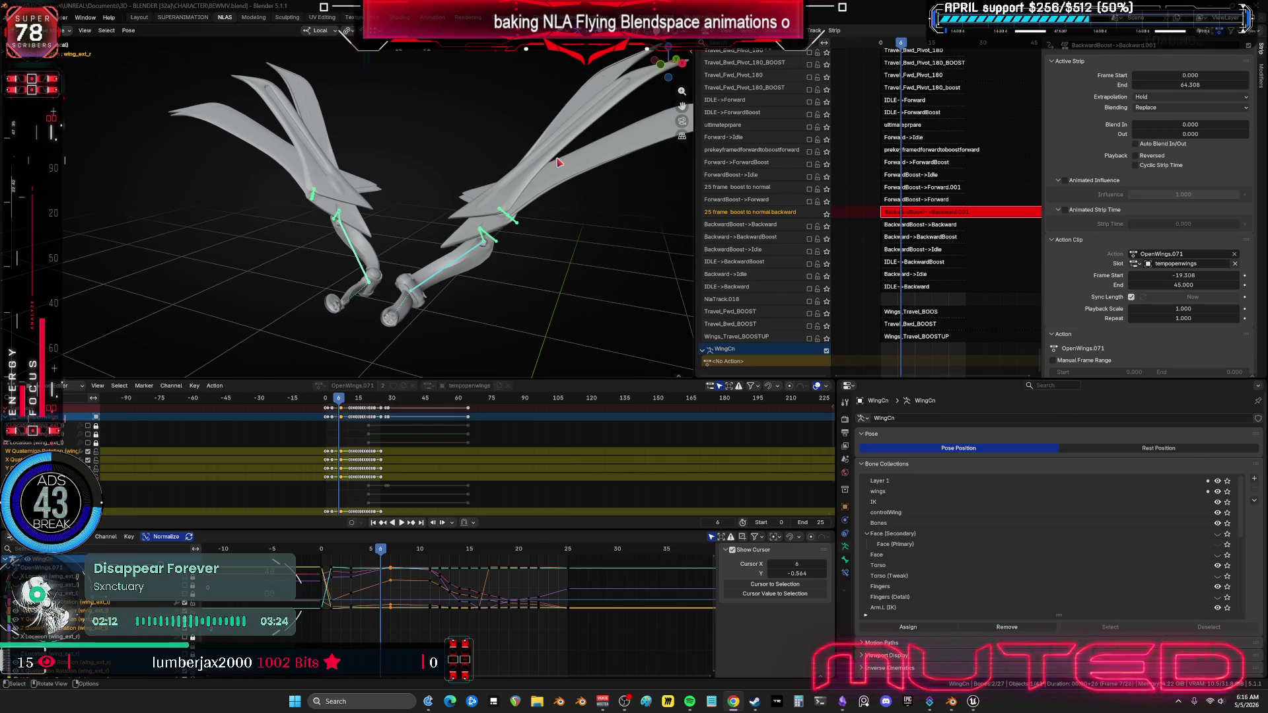
Step: Step through frames 11 to 25, watching the wings spread from closed to fully open
{"action": "mouse_move", "coordinate": [503, 268]}
{"action": "left_mouse_down", "text": "alt"}
{"action": "mouse_move", "coordinate": [457, 264]}
{"action": "mouse_move", "coordinate": [557, 291]}
{"action": "mouse_move", "coordinate": [580, 275]}
{"action": "mouse_move", "coordinate": [553, 292]}
{"action": "mouse_move", "coordinate": [486, 277]}
{"action": "mouse_move", "coordinate": [574, 289]}
{"action": "mouse_move", "coordinate": [540, 302]}
{"action": "mouse_move", "coordinate": [515, 278]}
{"action": "mouse_move", "coordinate": [583, 284]}
{"action": "mouse_move", "coordinate": [558, 297]}
{"action": "left_mouse_up", "text": "alt"}
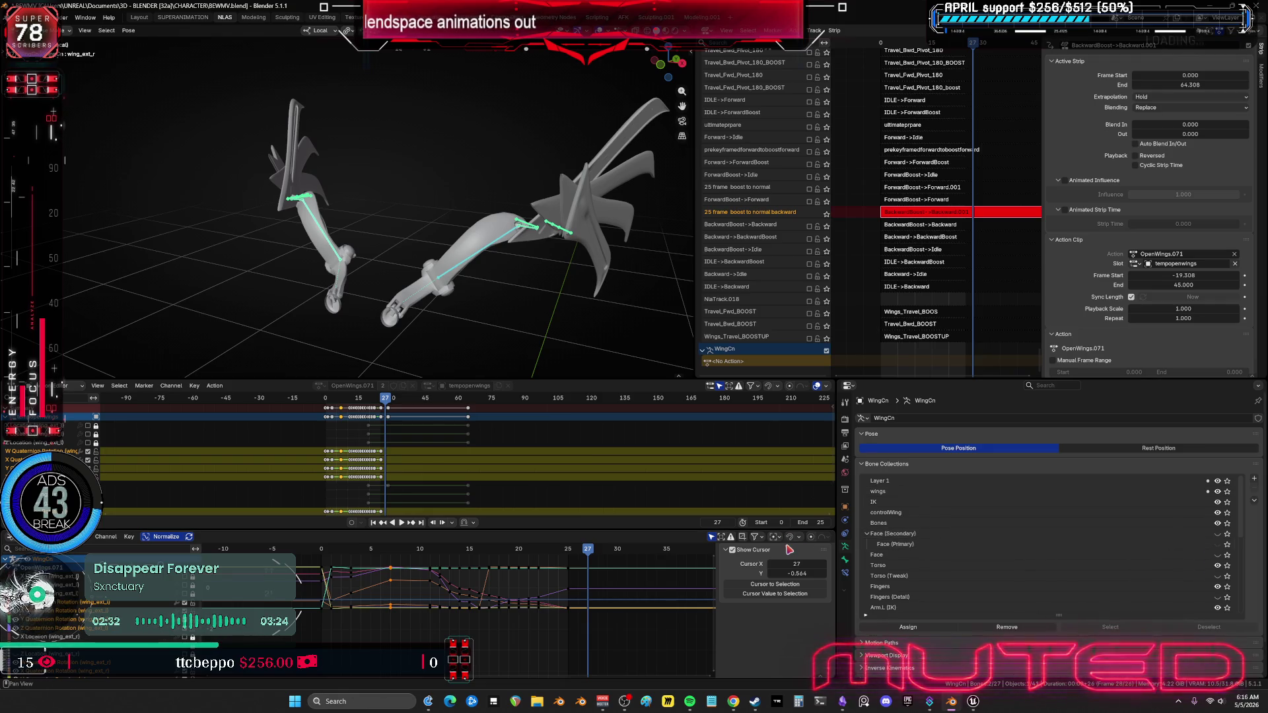
{"action": "mouse_move", "coordinate": [555, 202]}
{"action": "middle_mouse_down"}
{"action": "mouse_move", "coordinate": [566, 230]}
{"action": "mouse_move", "coordinate": [387, 231]}
{"action": "middle_mouse_up"}
{"action": "scroll", "coordinate": [350, 251], "scroll_direction": "up", "scroll_amount": 20, "text": "alt"}
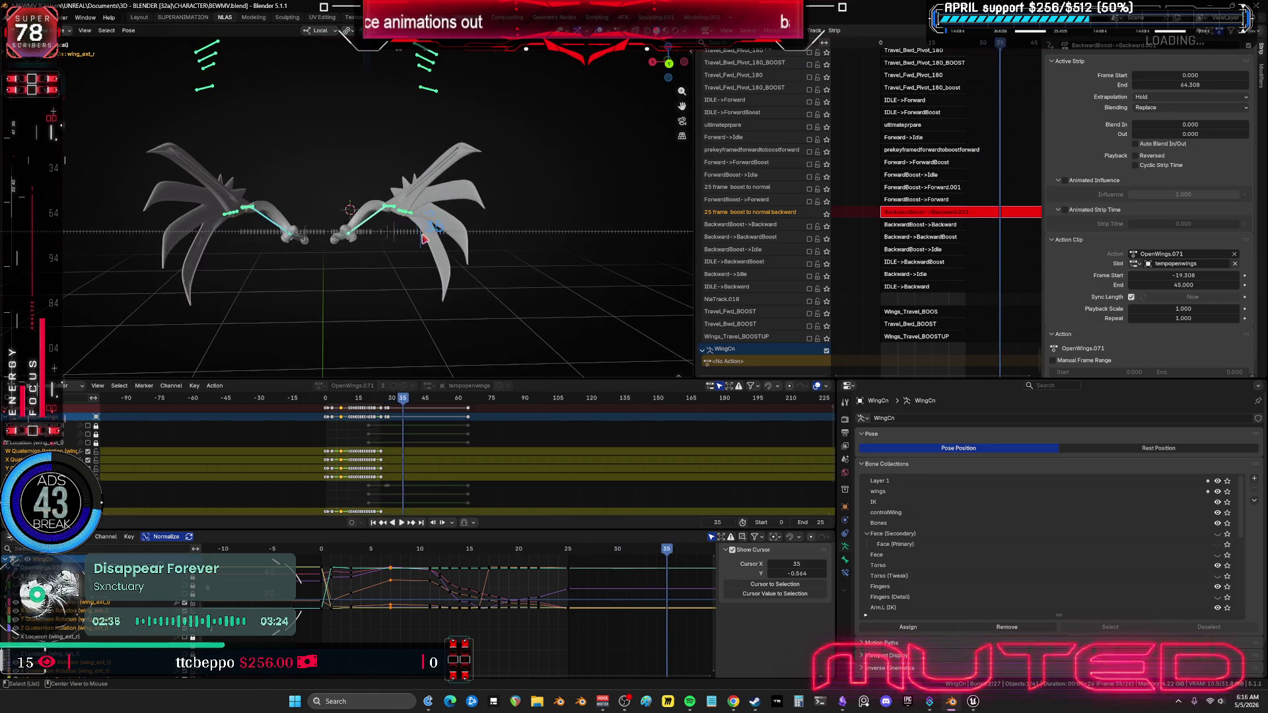
{"action": "scroll", "coordinate": [316, 260], "scroll_direction": "down", "scroll_amount": 9, "text": "alt"}
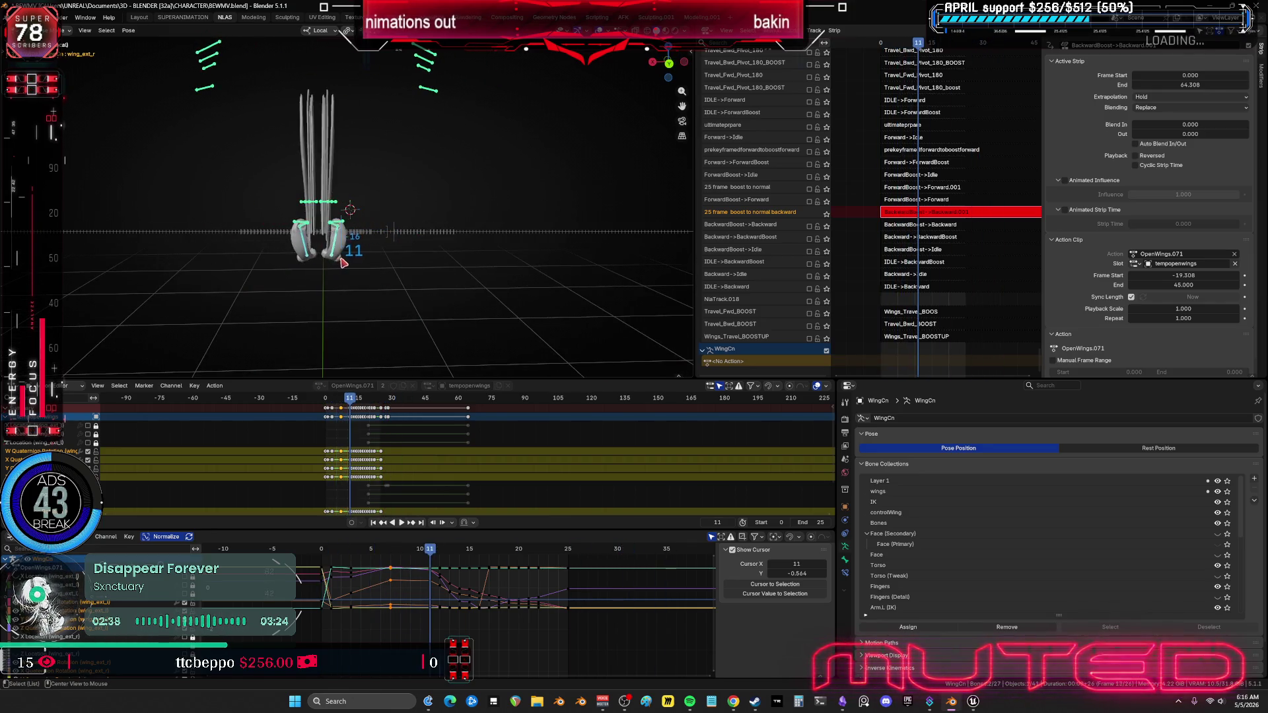
{"action": "scroll", "coordinate": [350, 266], "scroll_direction": "down", "scroll_amount": 4, "text": "alt"}
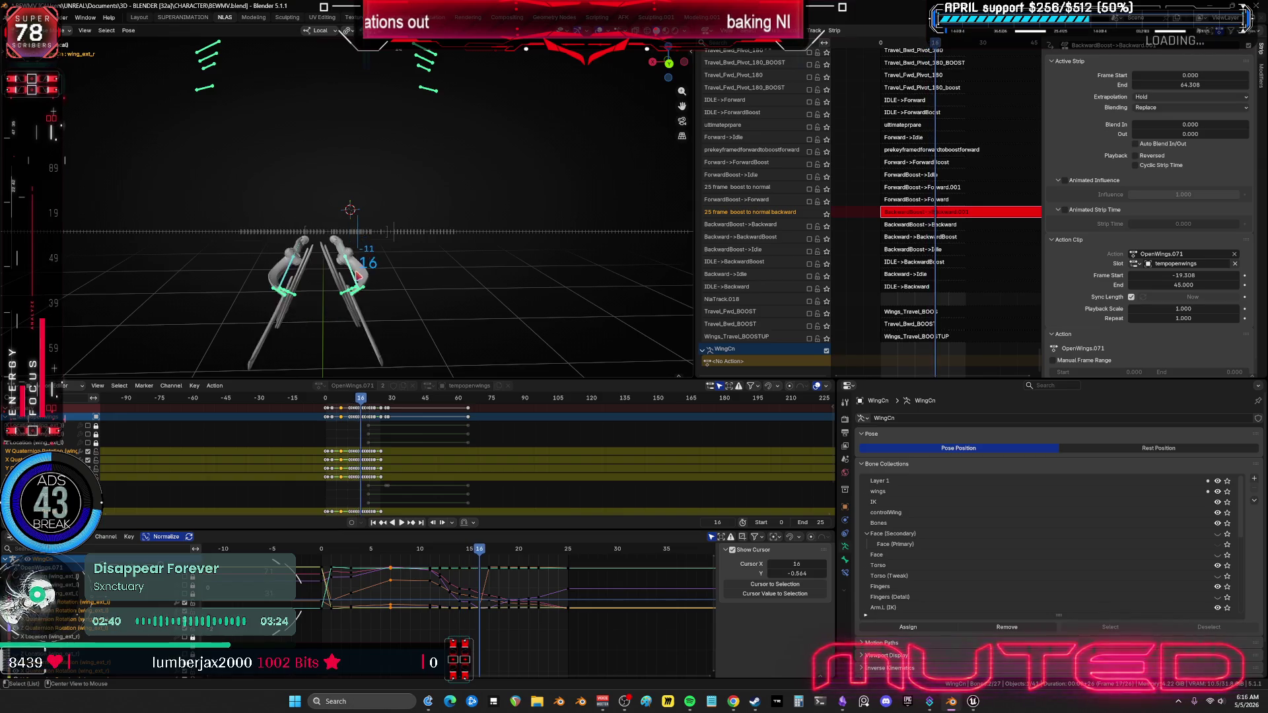
{"action": "scroll", "coordinate": [367, 280], "scroll_direction": "down", "scroll_amount": 5, "text": "alt"}
{"action": "scroll", "coordinate": [360, 294], "scroll_direction": "up", "scroll_amount": 6, "text": "alt"}
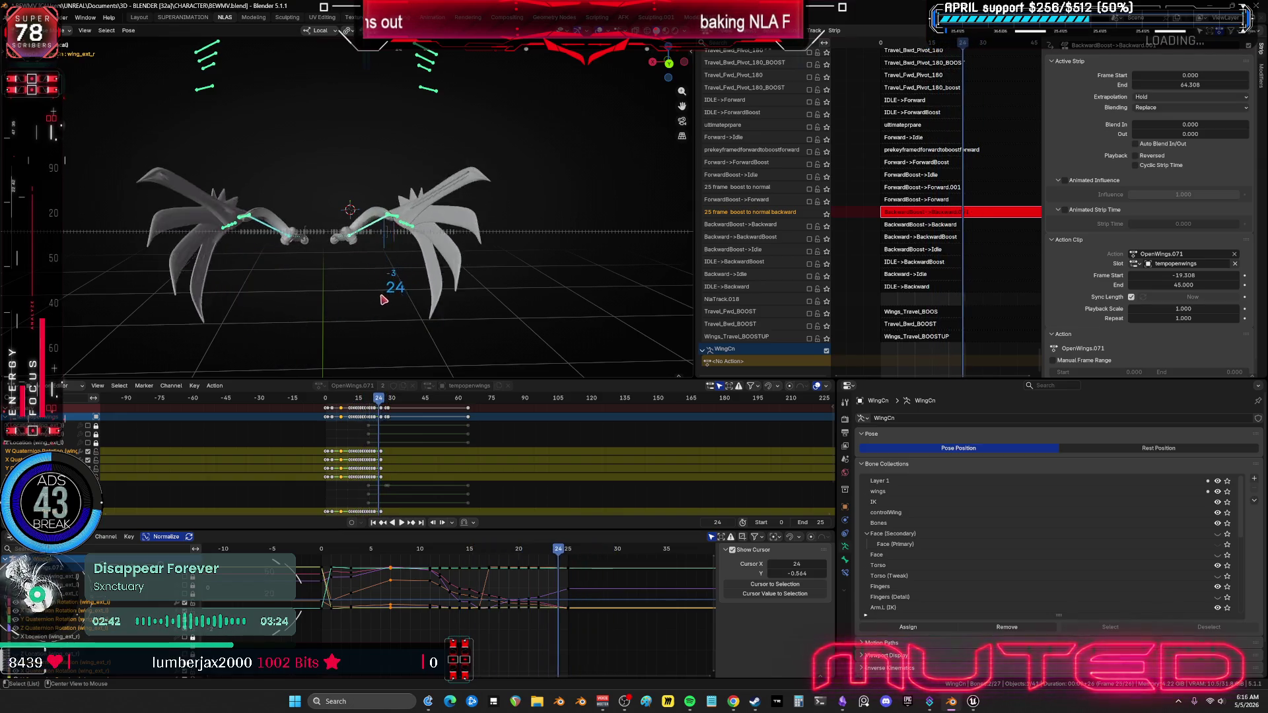
{"action": "scroll", "coordinate": [358, 302], "scroll_direction": "up", "scroll_amount": 10, "text": "alt"}
{"action": "scroll", "coordinate": [369, 301], "scroll_direction": "down", "scroll_amount": 16, "text": "alt"}
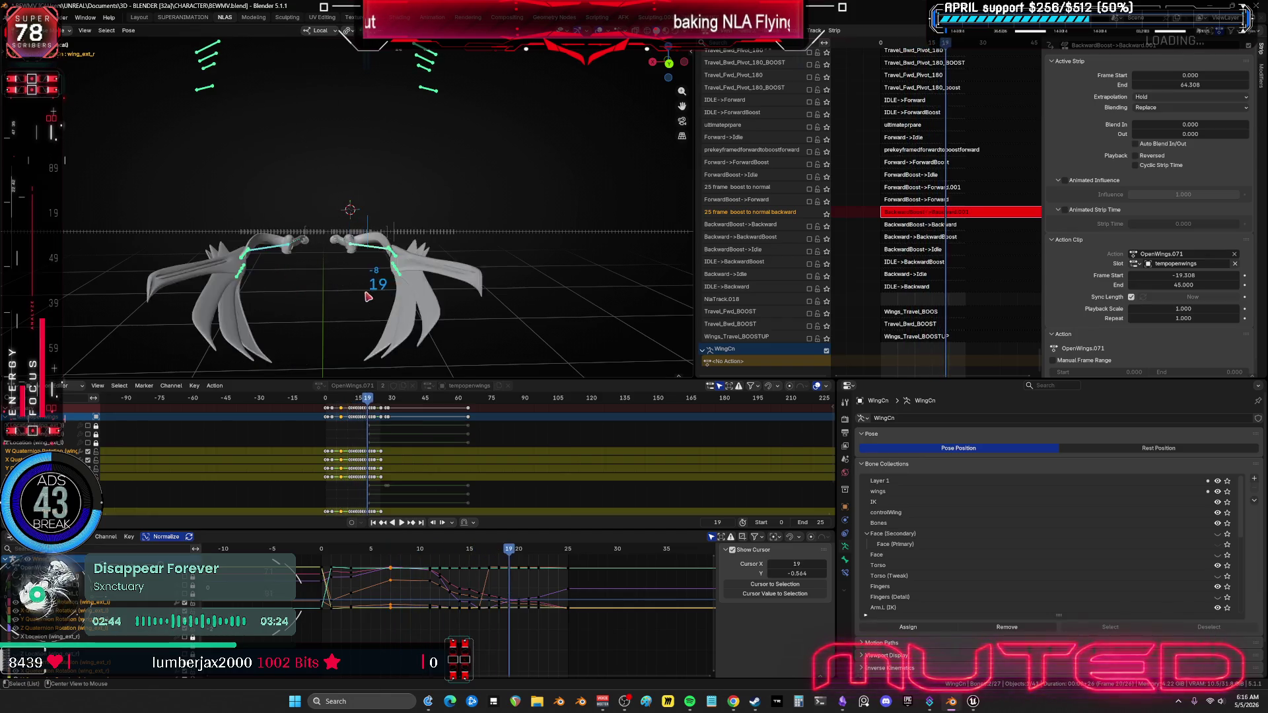
{"action": "scroll", "coordinate": [380, 301], "scroll_direction": "down", "scroll_amount": 2, "text": "alt"}
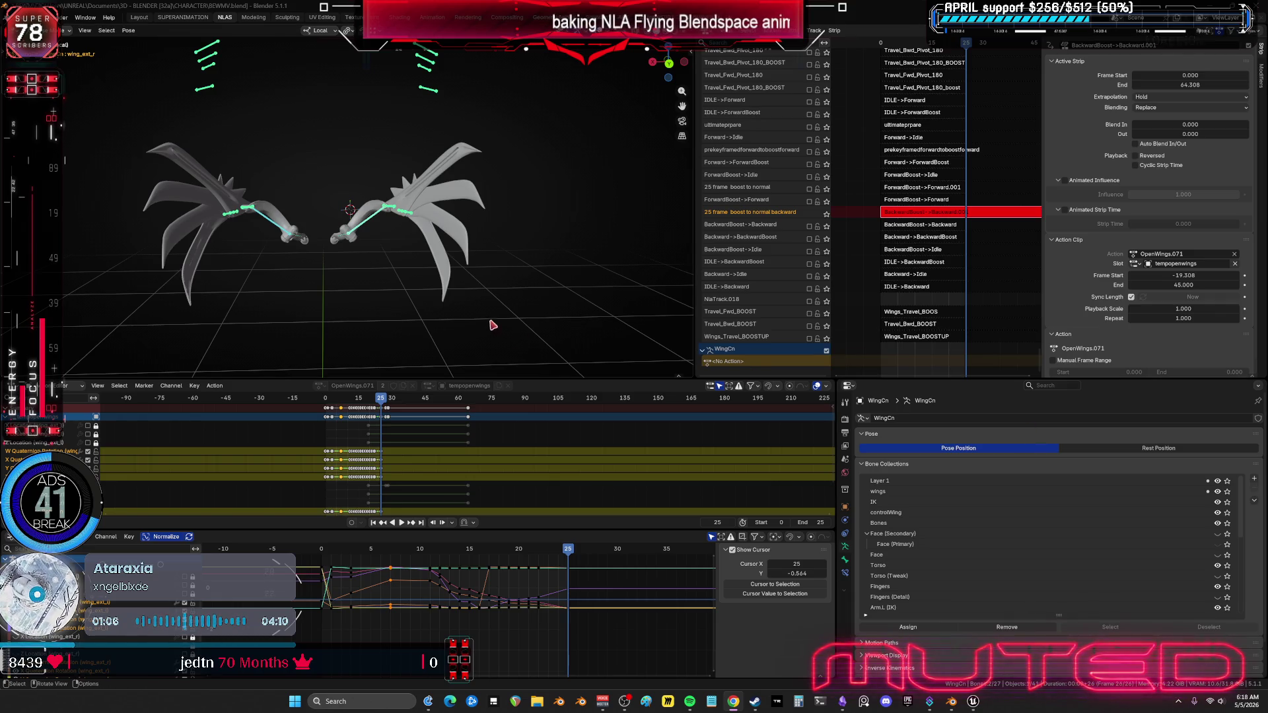
Step: Scrub frames back and forth between 0 and 25, stopping at frame 5 with wings half raised
{"action": "scroll", "coordinate": [400, 252], "scroll_direction": "up", "scroll_amount": 14, "text": "alt"}
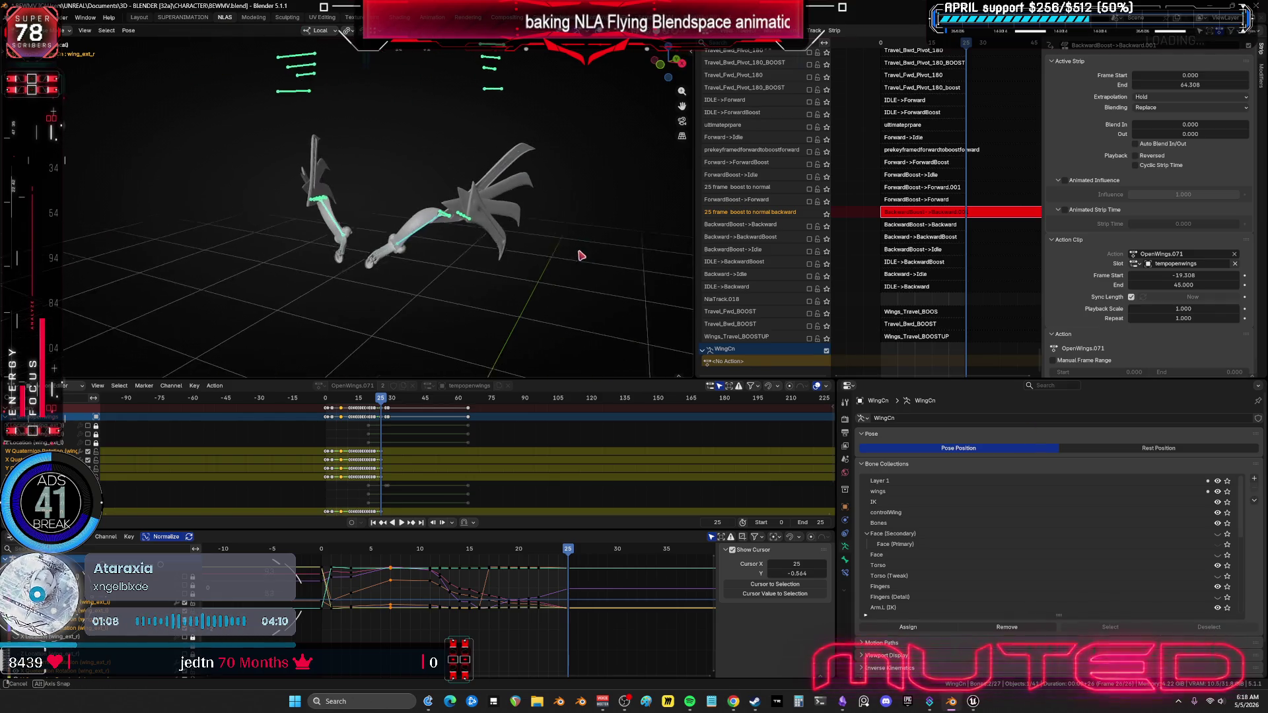
{"action": "scroll", "coordinate": [435, 271], "scroll_direction": "down", "scroll_amount": 1, "text": "alt"}
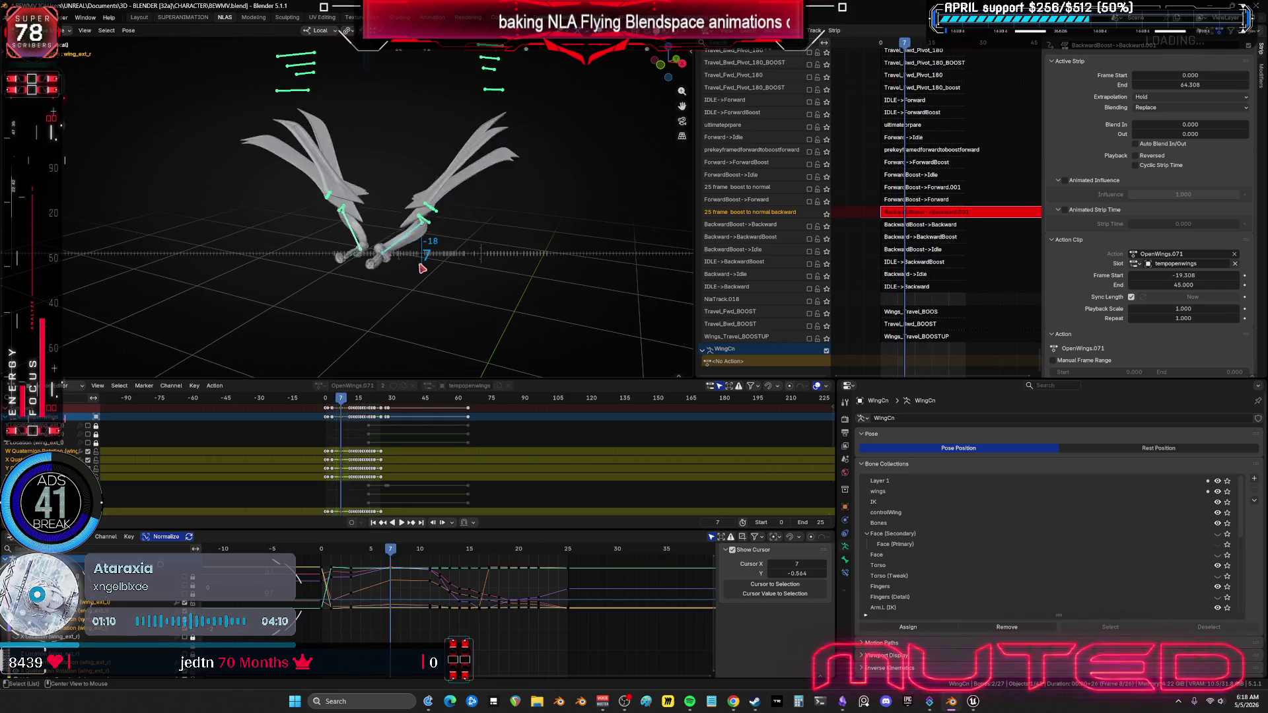
{"action": "scroll", "coordinate": [436, 277], "scroll_direction": "down", "scroll_amount": 12, "text": "alt"}
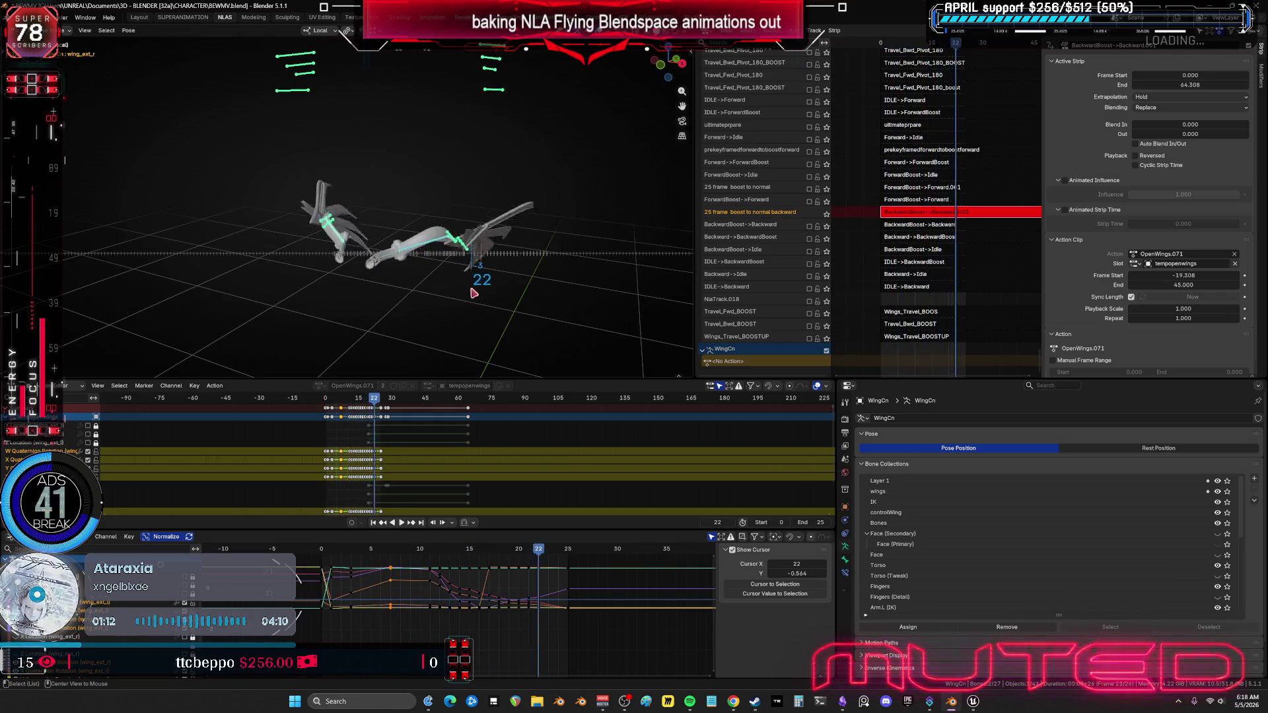
{"action": "scroll", "coordinate": [393, 301], "scroll_direction": "up", "scroll_amount": 20, "text": "alt"}
{"action": "scroll", "coordinate": [396, 301], "scroll_direction": "down", "scroll_amount": 16, "text": "alt"}
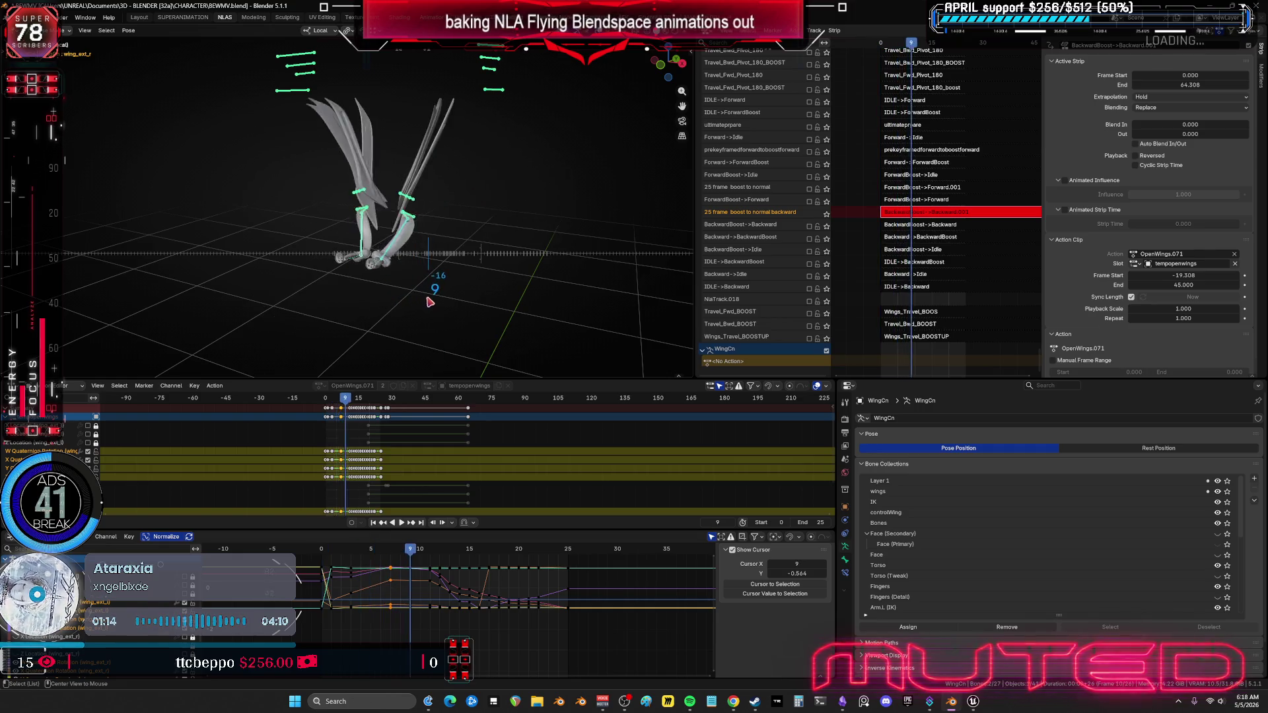
{"action": "scroll", "coordinate": [452, 311], "scroll_direction": "up", "scroll_amount": 16, "text": "alt"}
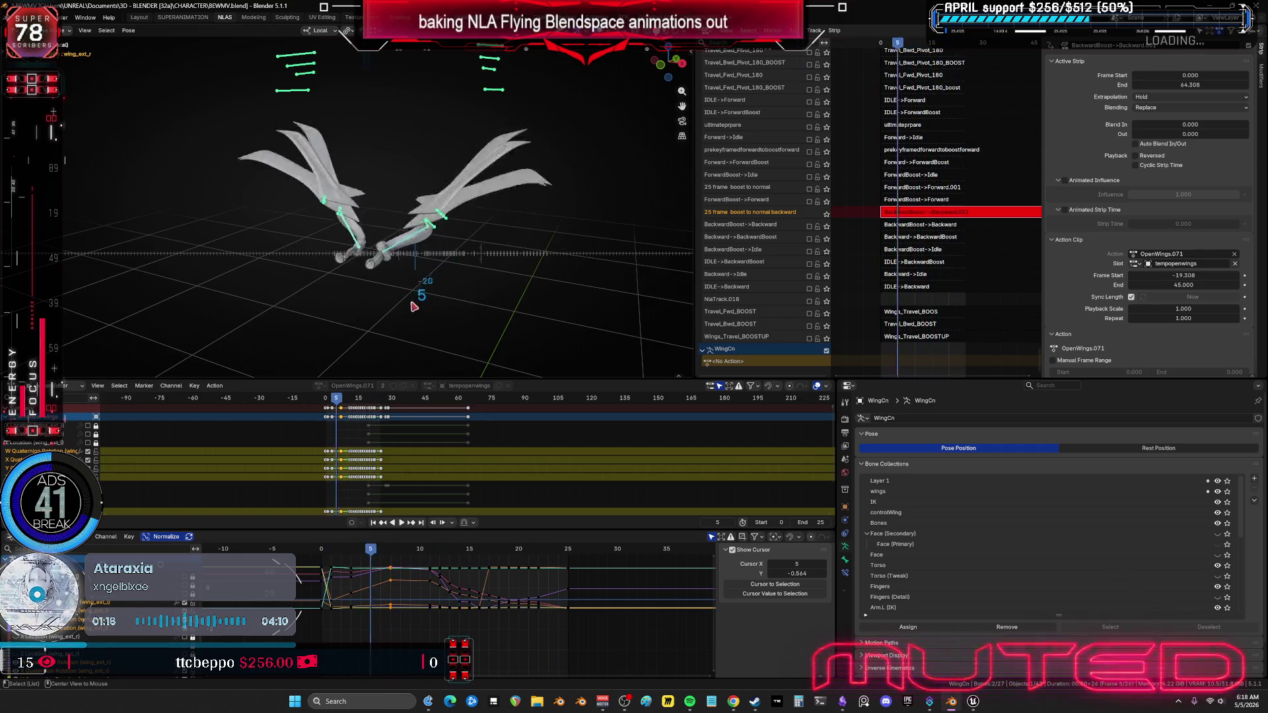
{"action": "key", "text": "ctrl+space"}
{"action": "mouse_move", "coordinate": [428, 251]}
{"action": "middle_mouse_down"}
{"action": "mouse_move", "coordinate": [552, 226]}
{"action": "mouse_move", "coordinate": [433, 226]}
{"action": "mouse_move", "coordinate": [509, 229]}
{"action": "middle_mouse_up"}
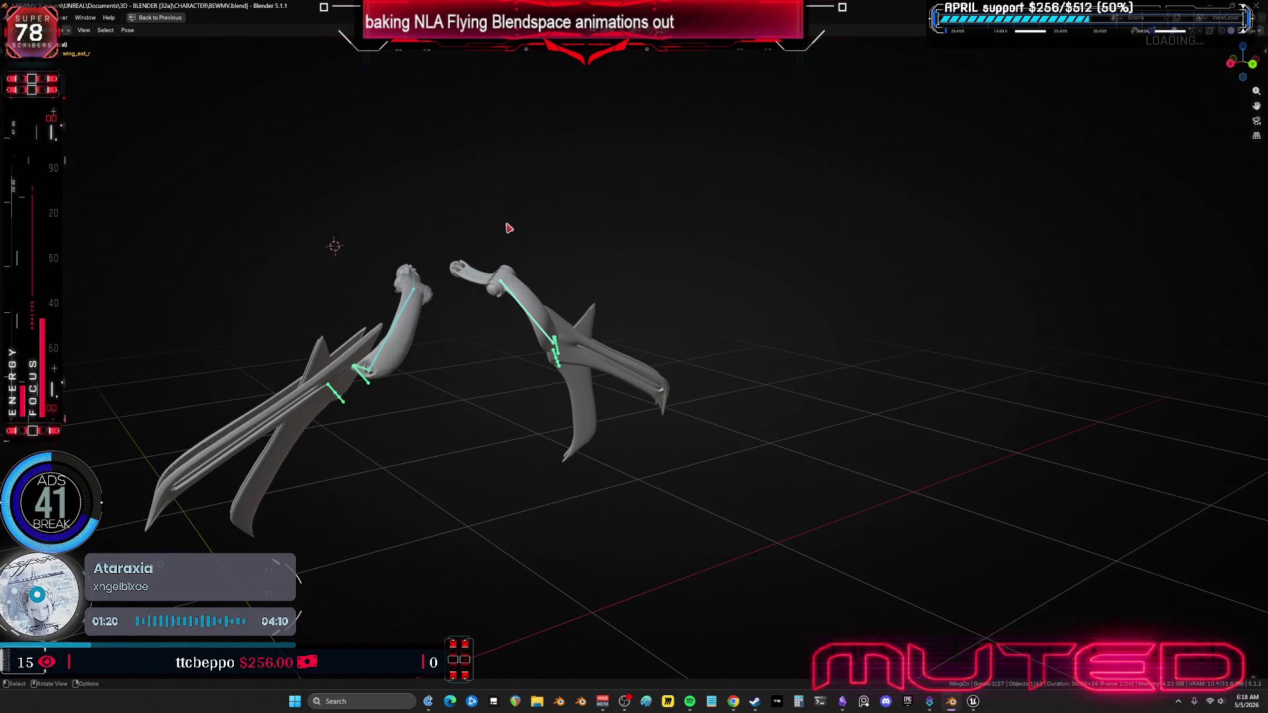
Step: Scrub a few frames and switch the character from wireframe to solid shading
{"action": "scroll", "coordinate": [512, 257], "scroll_direction": "down", "scroll_amount": 3, "text": "alt"}
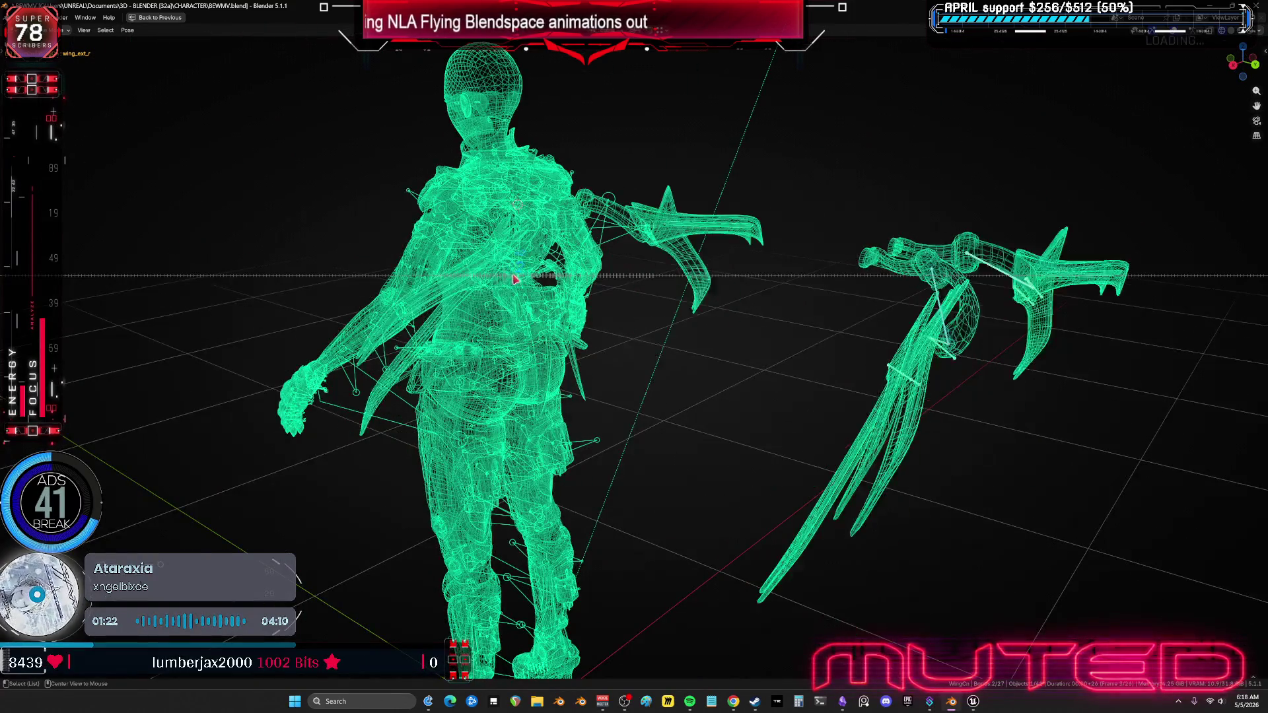
{"action": "scroll", "coordinate": [515, 280], "scroll_direction": "down", "scroll_amount": 7, "text": "alt"}
{"action": "key", "text": "shift+z"}
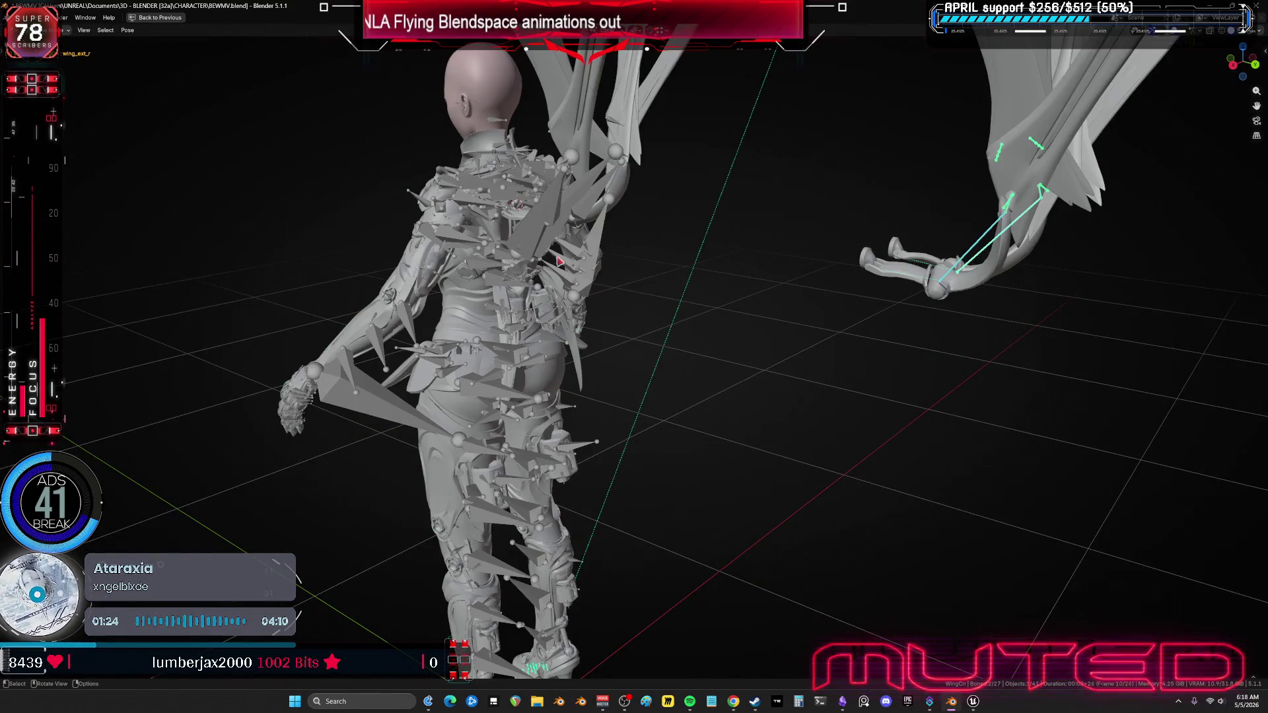
{"action": "right_click", "coordinate": [680, 230]}
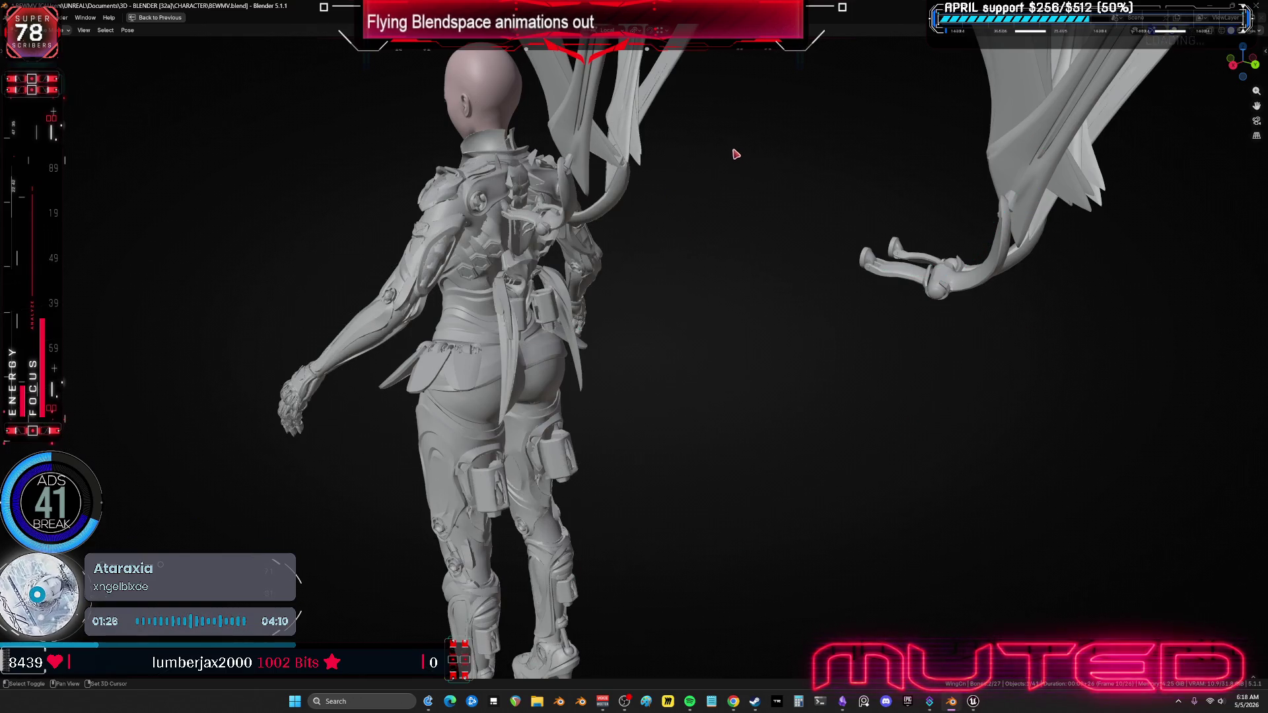
Step: Scrub the flapping cycle back and forth, orbiting to a side view as the wings swing down
{"action": "scroll", "coordinate": [614, 265], "scroll_direction": "up", "scroll_amount": 5, "text": "alt"}
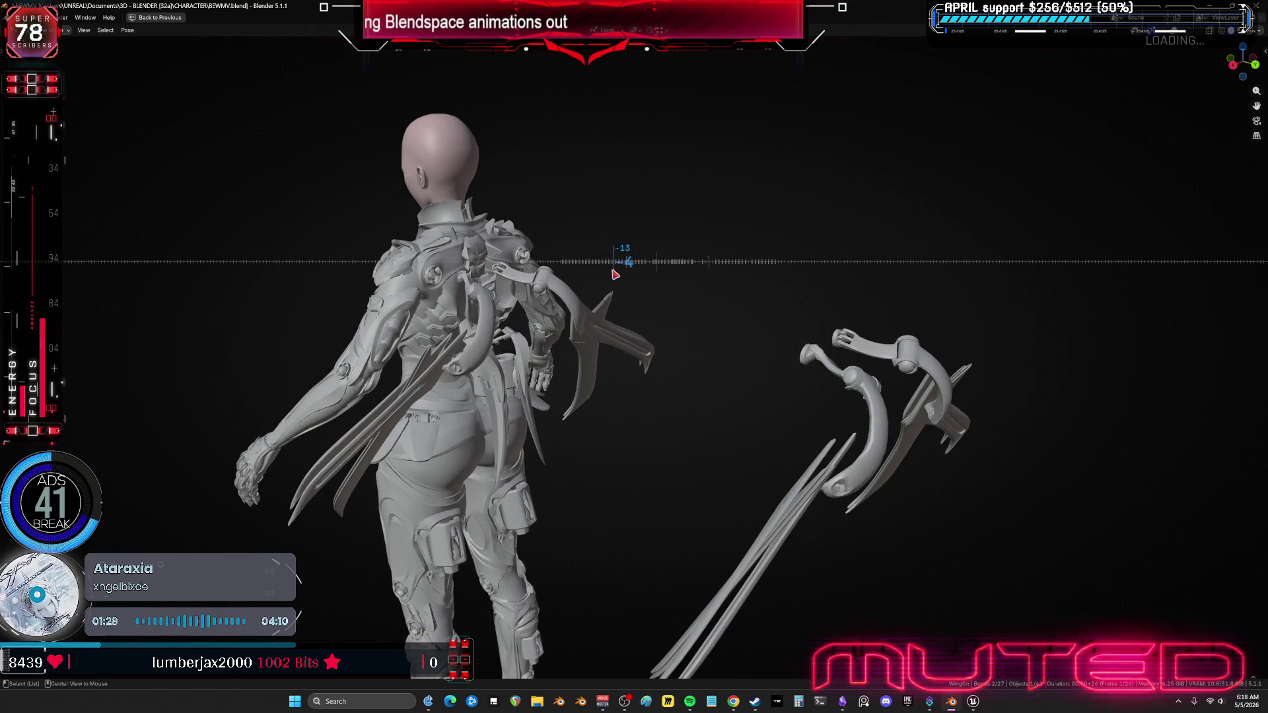
{"action": "scroll", "coordinate": [627, 272], "scroll_direction": "down", "scroll_amount": 8, "text": "alt"}
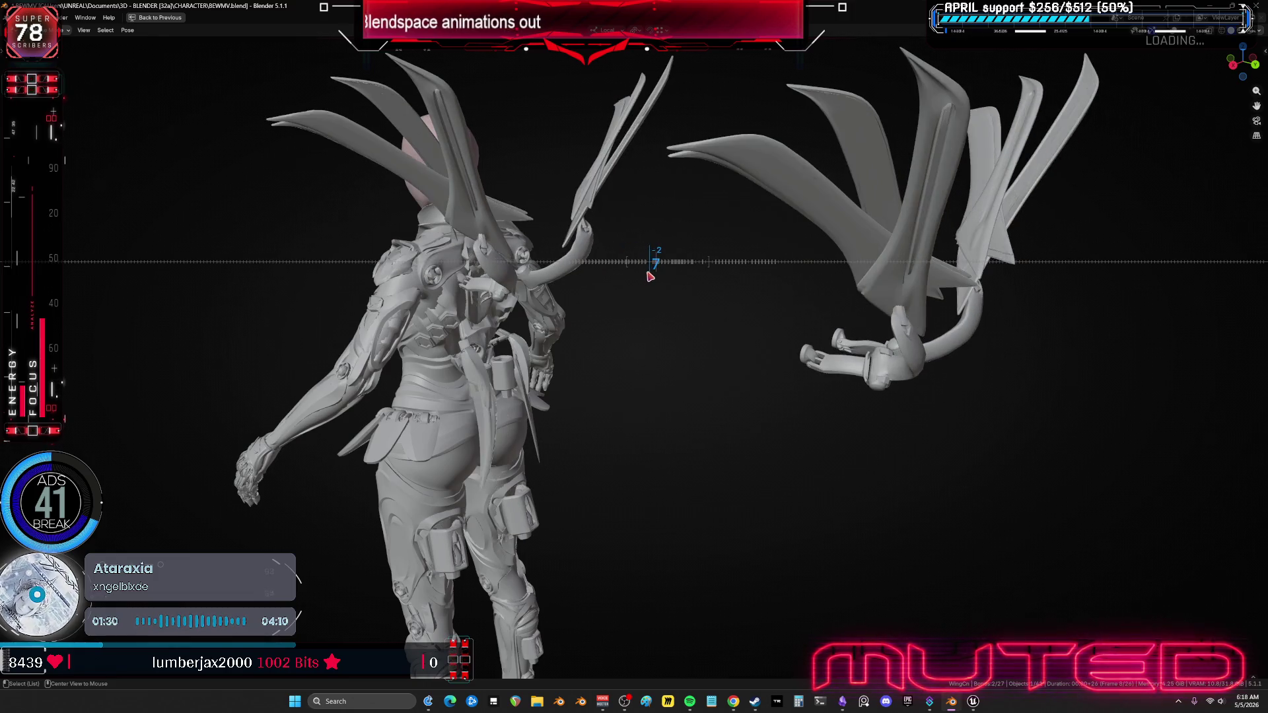
{"action": "scroll", "coordinate": [653, 277], "scroll_direction": "down", "scroll_amount": 12, "text": "alt"}
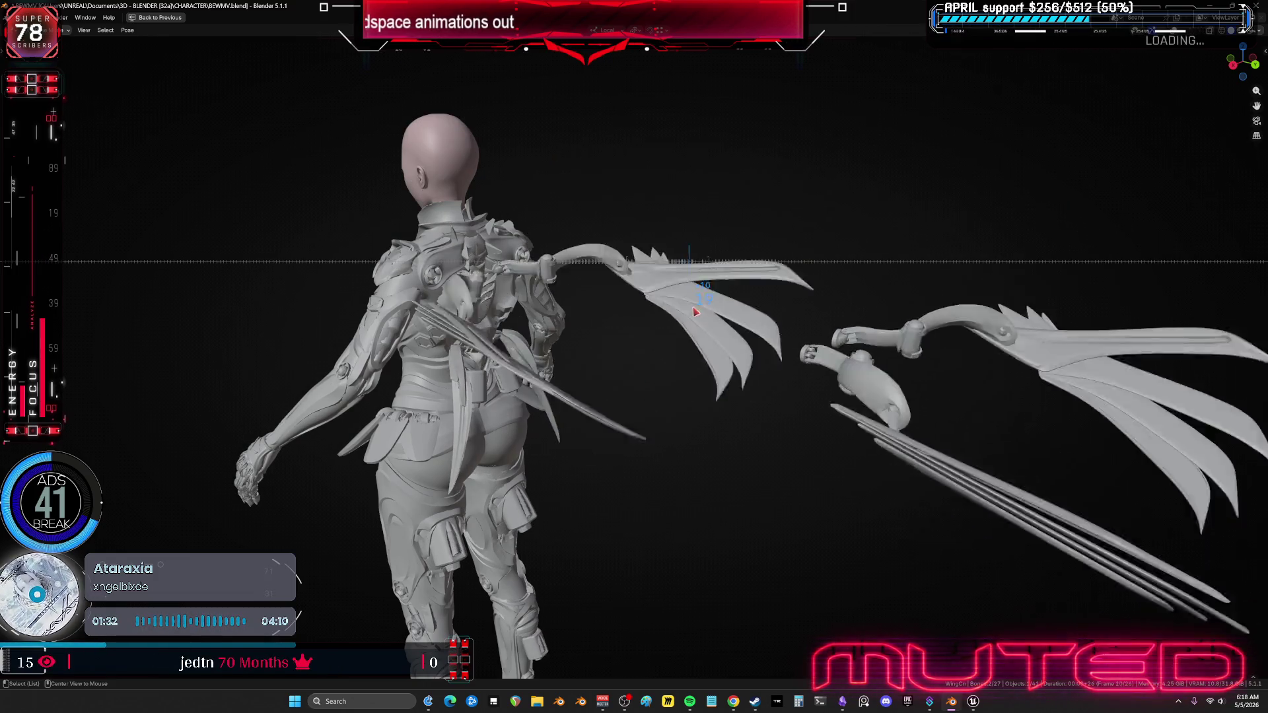
{"action": "scroll", "coordinate": [695, 312], "scroll_direction": "up", "scroll_amount": 12, "text": "alt"}
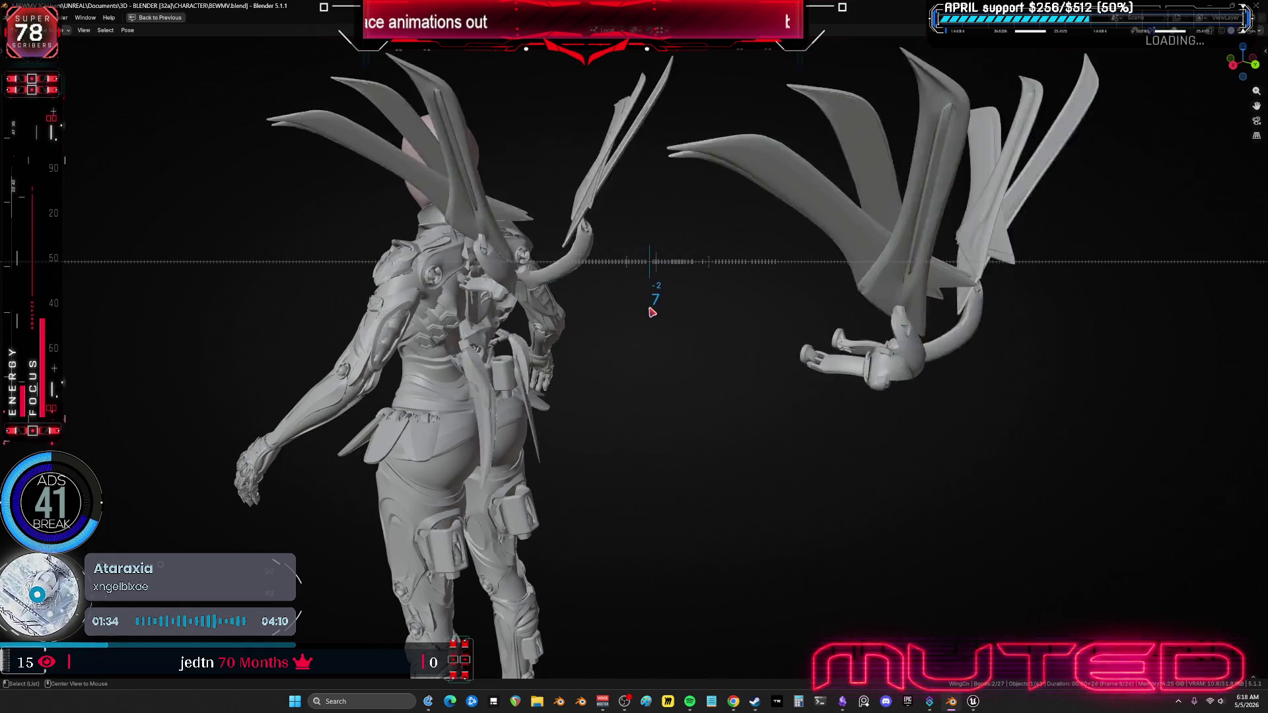
{"action": "scroll", "coordinate": [654, 314], "scroll_direction": "down", "scroll_amount": 4, "text": "alt"}
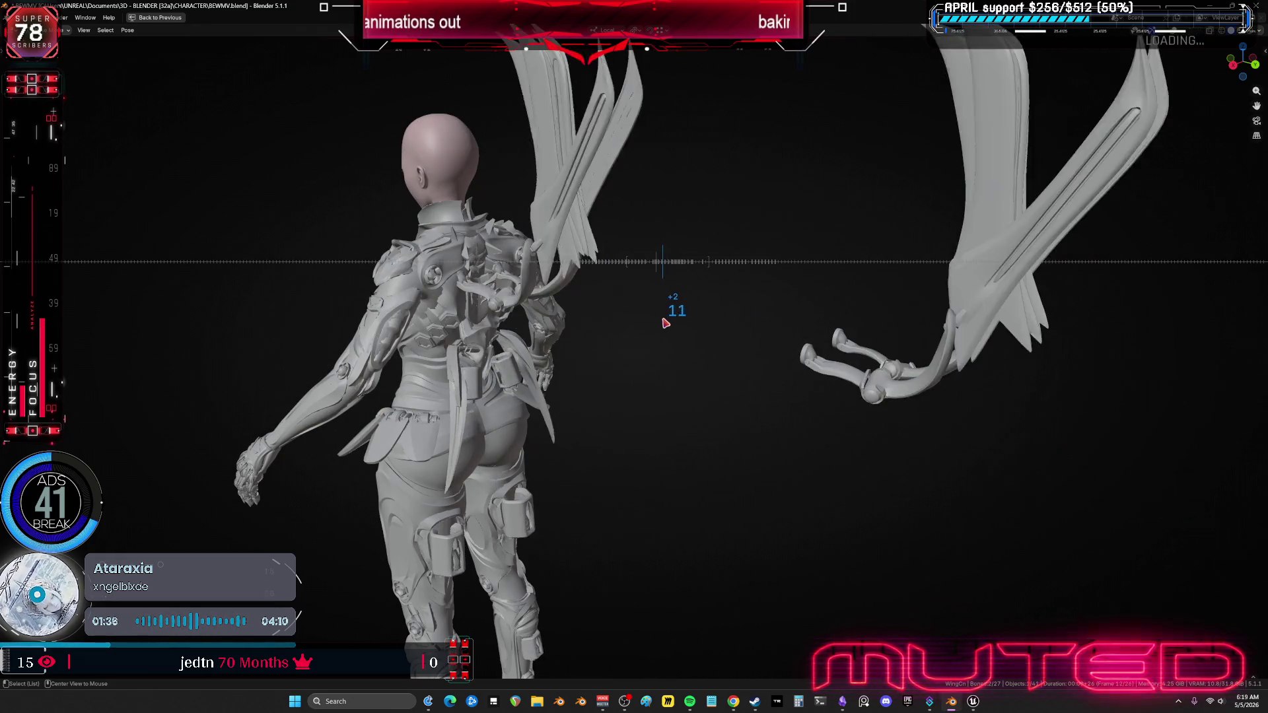
{"action": "mouse_move", "coordinate": [666, 323]}
{"action": "left_mouse_down"}
{"action": "mouse_move", "coordinate": [645, 308]}
{"action": "mouse_move", "coordinate": [614, 327]}
{"action": "mouse_move", "coordinate": [636, 335]}
{"action": "left_mouse_up"}
{"action": "middle_click_drag", "start_coordinate": [518, 337], "coordinate": [556, 320]}
{"action": "mouse_move", "coordinate": [617, 316]}
{"action": "left_mouse_down"}
{"action": "mouse_move", "coordinate": [581, 322]}
{"action": "mouse_move", "coordinate": [603, 317]}
{"action": "mouse_move", "coordinate": [590, 340]}
{"action": "mouse_move", "coordinate": [622, 342]}
{"action": "mouse_move", "coordinate": [699, 300]}
{"action": "mouse_move", "coordinate": [761, 292]}
{"action": "left_mouse_up"}
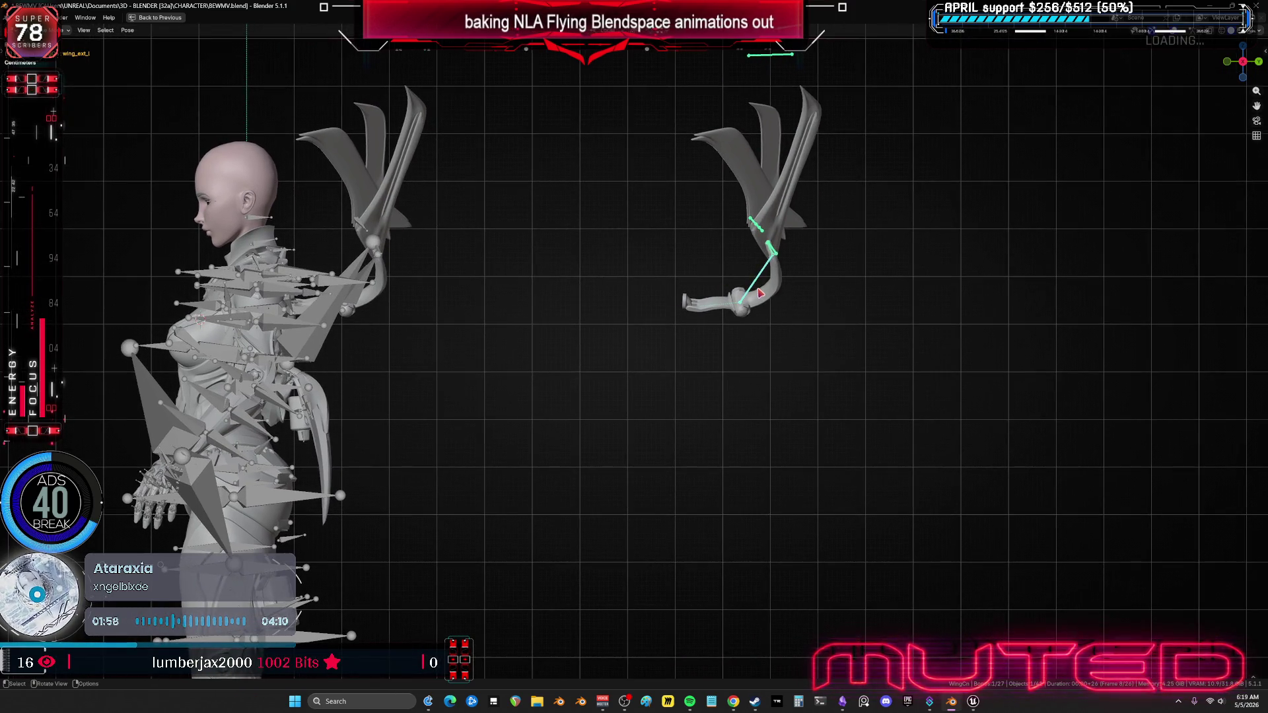
Step: Set the current frame to 1 in the maximized graph editor, orbit to a side view, and start the Breakdowner
{"action": "middle_click_drag", "start_coordinate": [760, 291], "coordinate": [664, 336]}
{"action": "scroll", "coordinate": [665, 337], "scroll_direction": "up", "scroll_amount": 5}
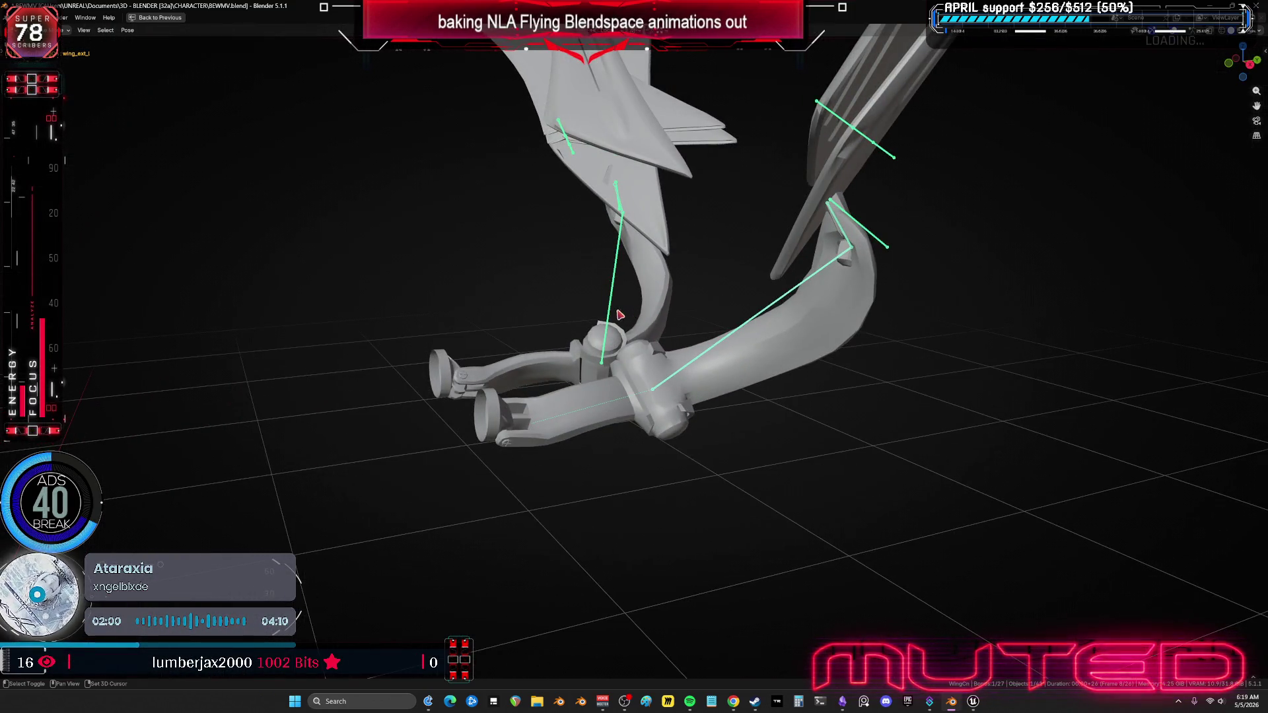
{"action": "key", "text": "ctrl+space"}
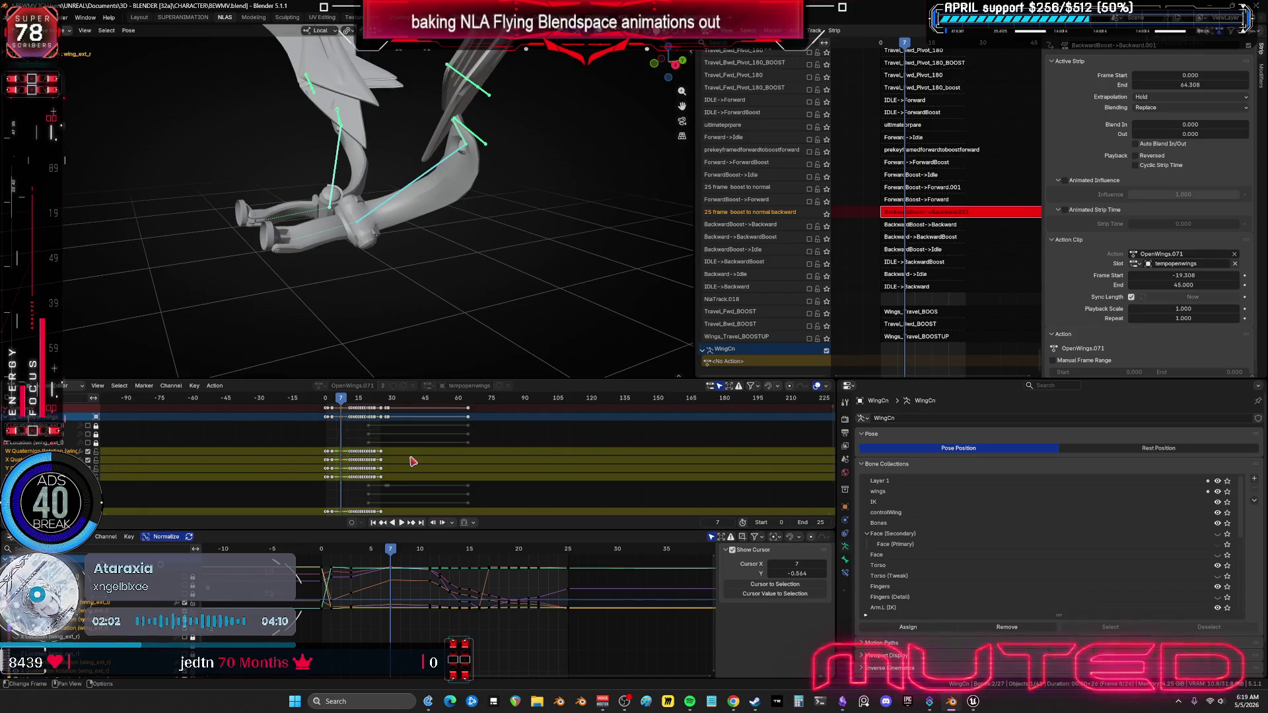
{"action": "mouse_move", "coordinate": [397, 556]}
{"action": "left_mouse_down"}
{"action": "mouse_move", "coordinate": [325, 577]}
{"action": "mouse_move", "coordinate": [349, 574]}
{"action": "left_mouse_up"}
{"action": "key", "text": "ctrl+space"}
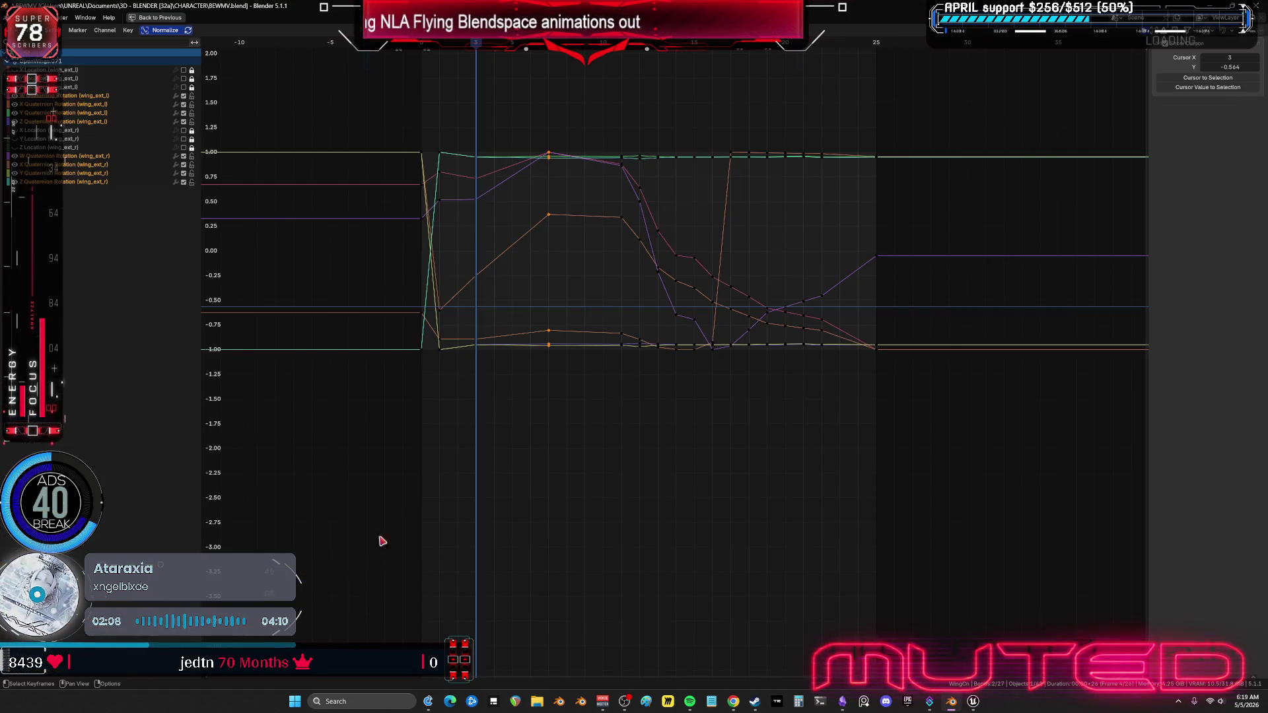
{"action": "left_click_drag", "start_coordinate": [442, 61], "coordinate": [455, 78]}
{"action": "key", "text": "ctrl+space"}
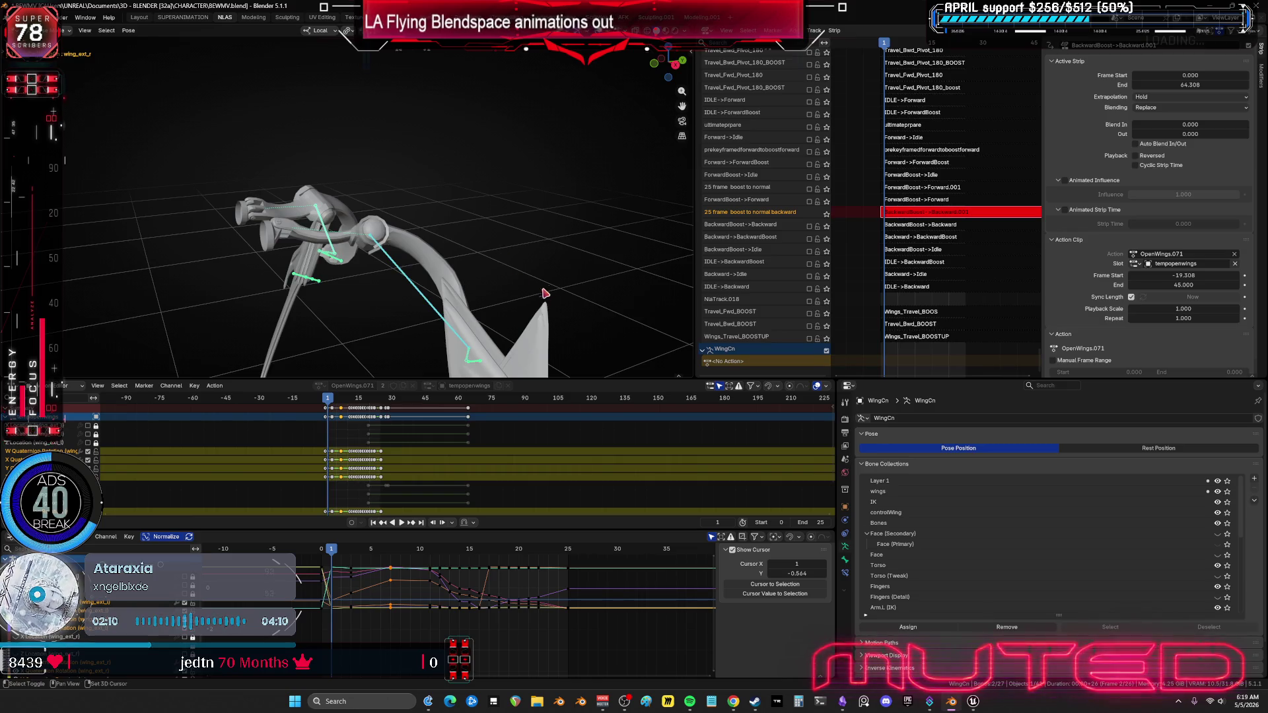
{"action": "middle_click_drag", "start_coordinate": [501, 251], "coordinate": [516, 249]}
{"action": "key", "text": "shift+e"}
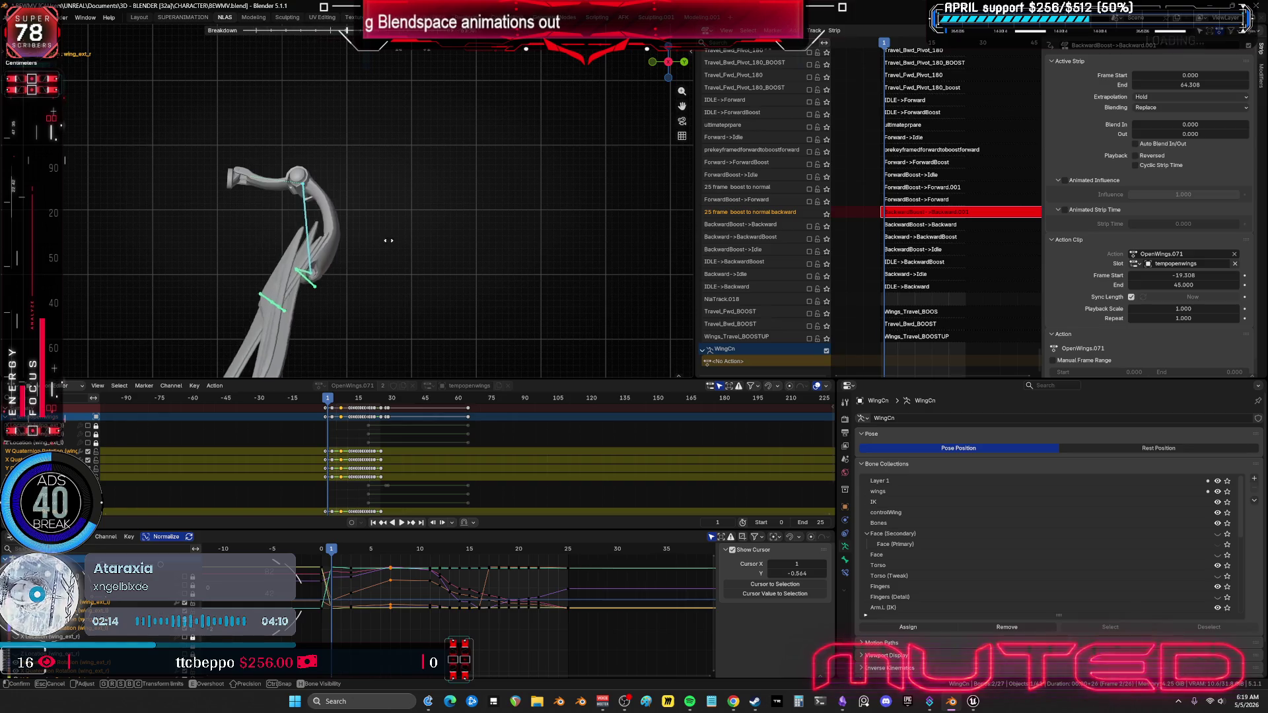
Step: Confirm the blended wing pose at frame 1 and key the wing bones' rotation
{"action": "left_click", "coordinate": [327, 251]}
{"action": "key", "text": "k"}
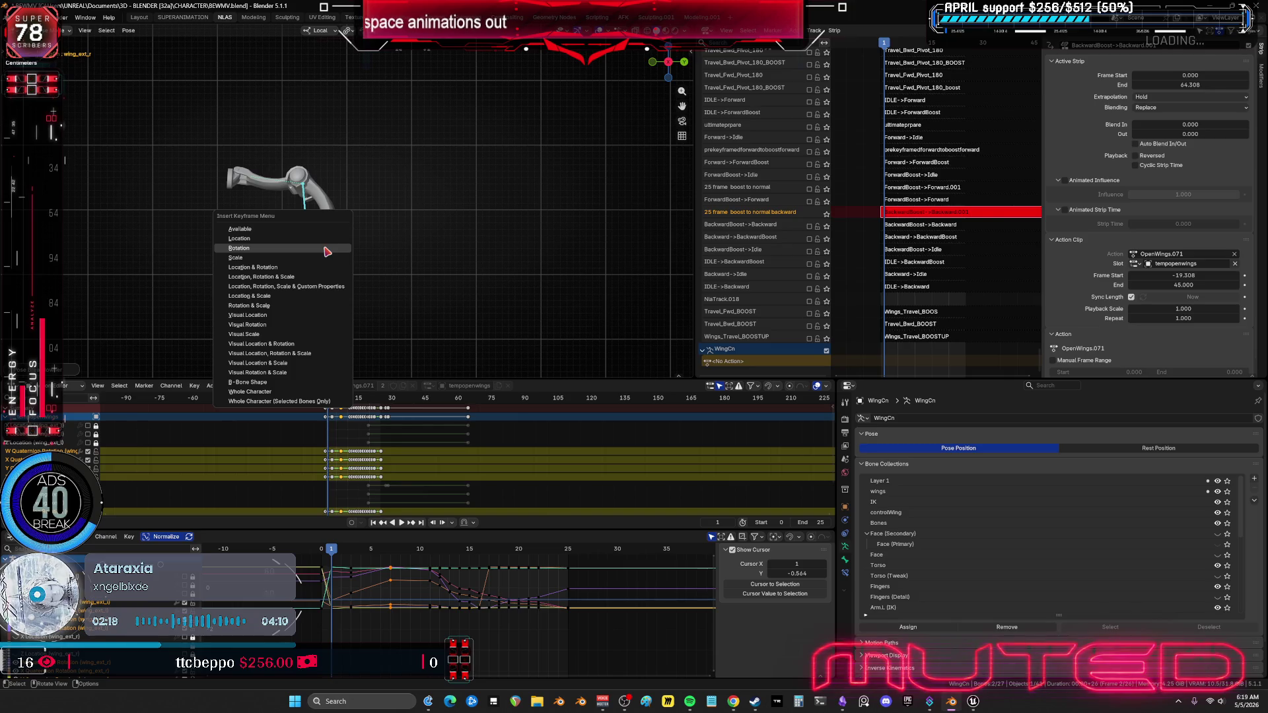
{"action": "left_click", "coordinate": [319, 284]}
Step: Maximize the 3D view and step forward through frames, orbiting the character to watch the wings lift
{"action": "key", "text": "ctrl+space"}
{"action": "mouse_move", "coordinate": [283, 221]}
{"action": "middle_mouse_down"}
{"action": "mouse_move", "coordinate": [662, 175]}
{"action": "mouse_move", "coordinate": [636, 269]}
{"action": "mouse_move", "coordinate": [555, 305]}
{"action": "middle_mouse_up"}
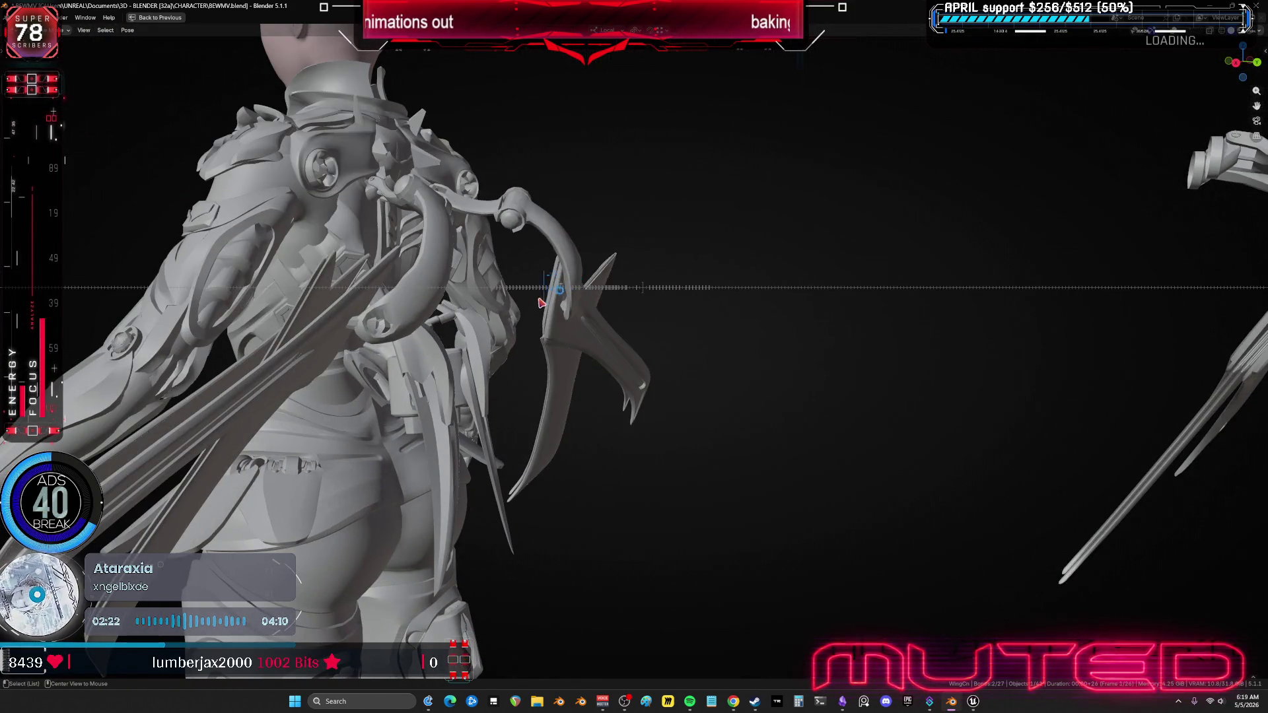
{"action": "key", "text": "Right"}
{"action": "key", "text": "Right"}
{"action": "key", "text": "Right"}
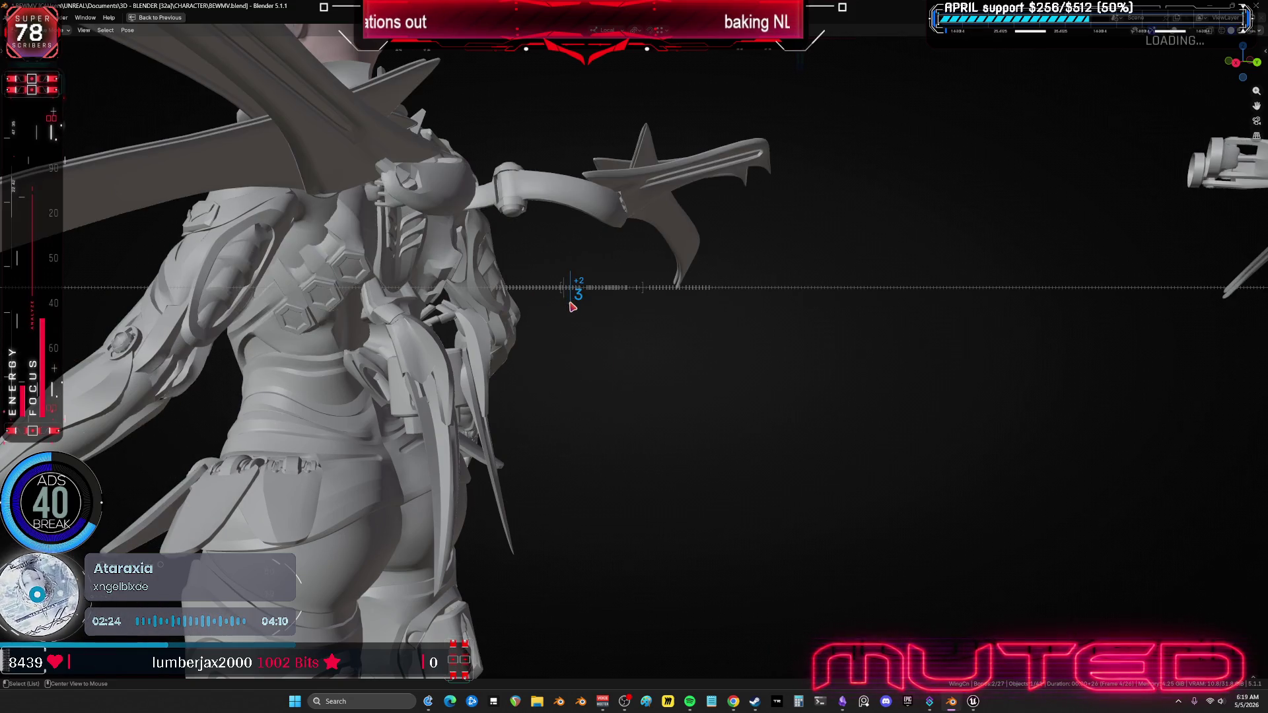
{"action": "key", "text": "Right"}
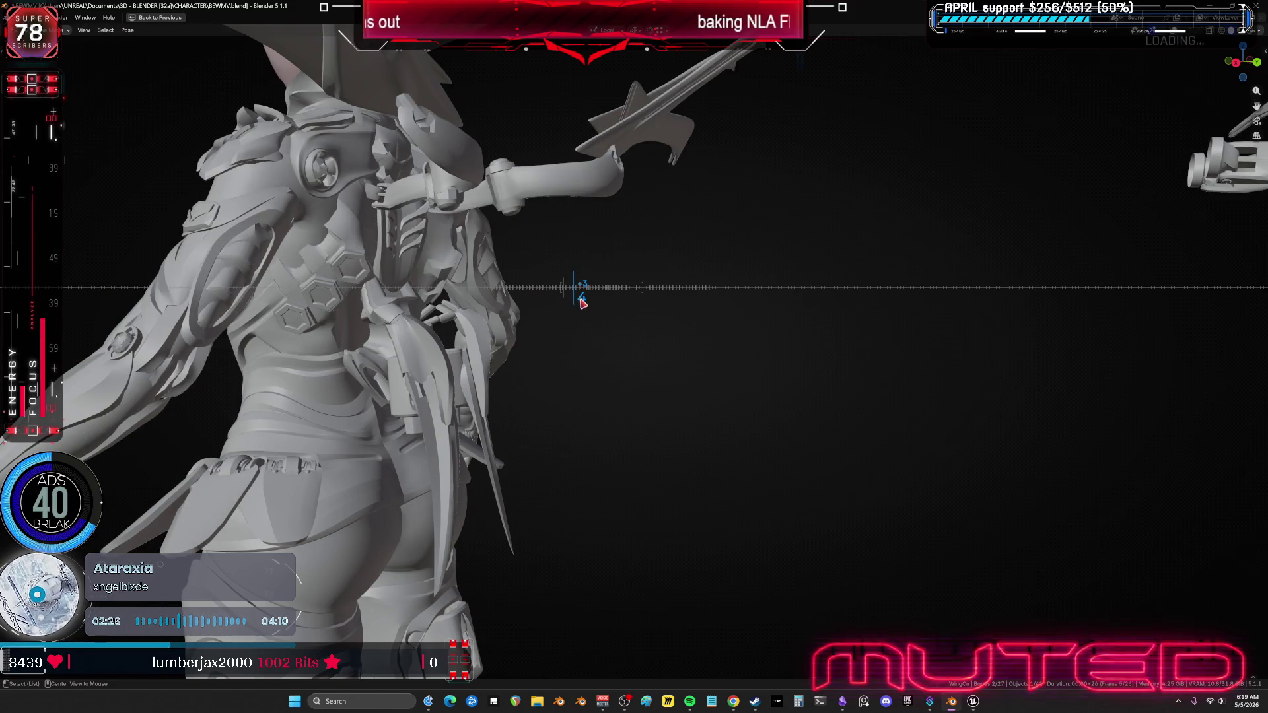
{"action": "scroll", "coordinate": [581, 302], "scroll_direction": "down", "scroll_amount": 5}
{"action": "middle_click_drag", "start_coordinate": [597, 320], "coordinate": [705, 322]}
{"action": "key", "text": "Left"}
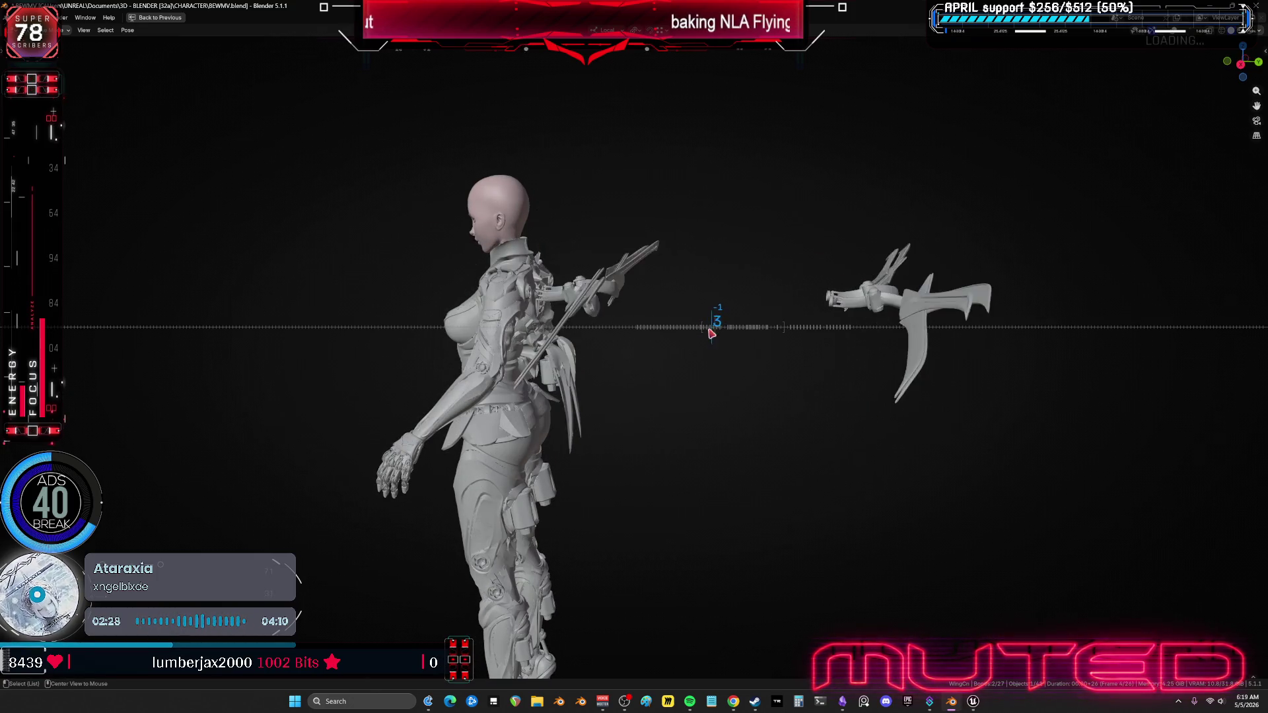
{"action": "mouse_move", "coordinate": [711, 333]}
{"action": "left_mouse_down"}
{"action": "mouse_move", "coordinate": [742, 328]}
{"action": "mouse_move", "coordinate": [693, 330]}
{"action": "mouse_move", "coordinate": [751, 332]}
{"action": "mouse_move", "coordinate": [676, 333]}
{"action": "mouse_move", "coordinate": [754, 338]}
{"action": "mouse_move", "coordinate": [687, 326]}
{"action": "mouse_move", "coordinate": [755, 327]}
{"action": "mouse_move", "coordinate": [697, 330]}
{"action": "mouse_move", "coordinate": [713, 326]}
{"action": "left_mouse_up"}
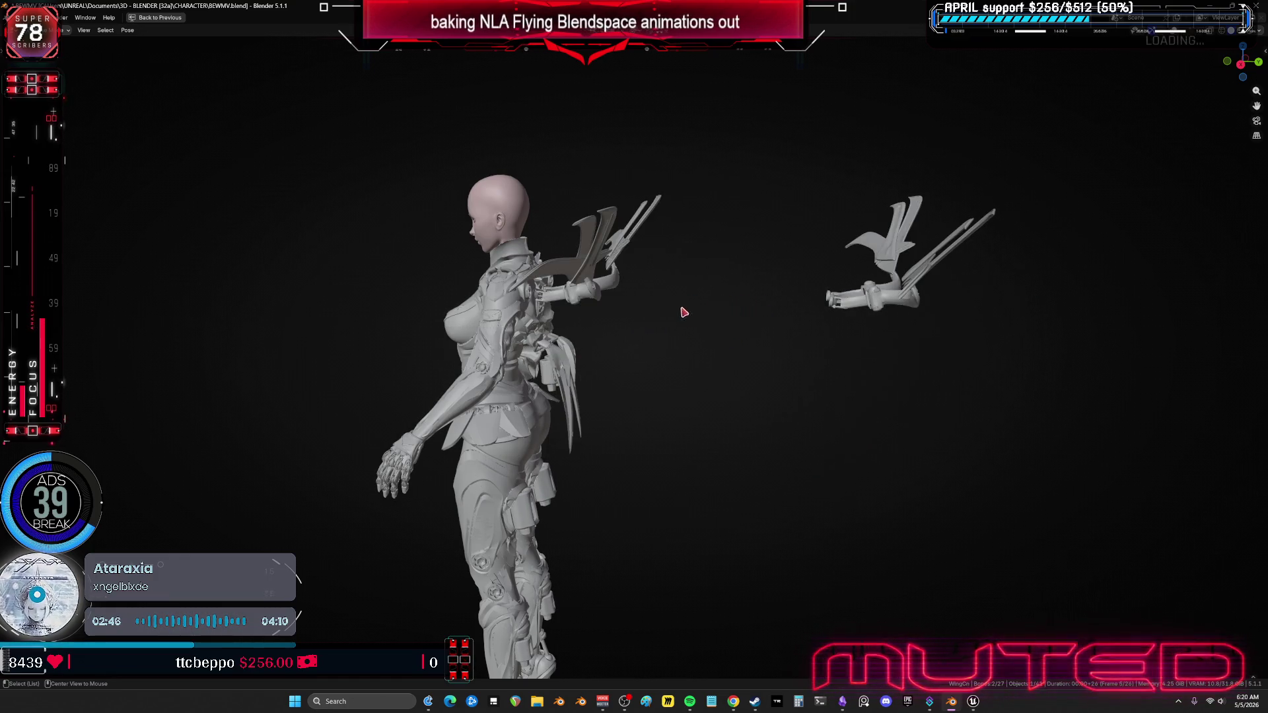
{"action": "middle_click_drag", "start_coordinate": [672, 267], "coordinate": [676, 393]}
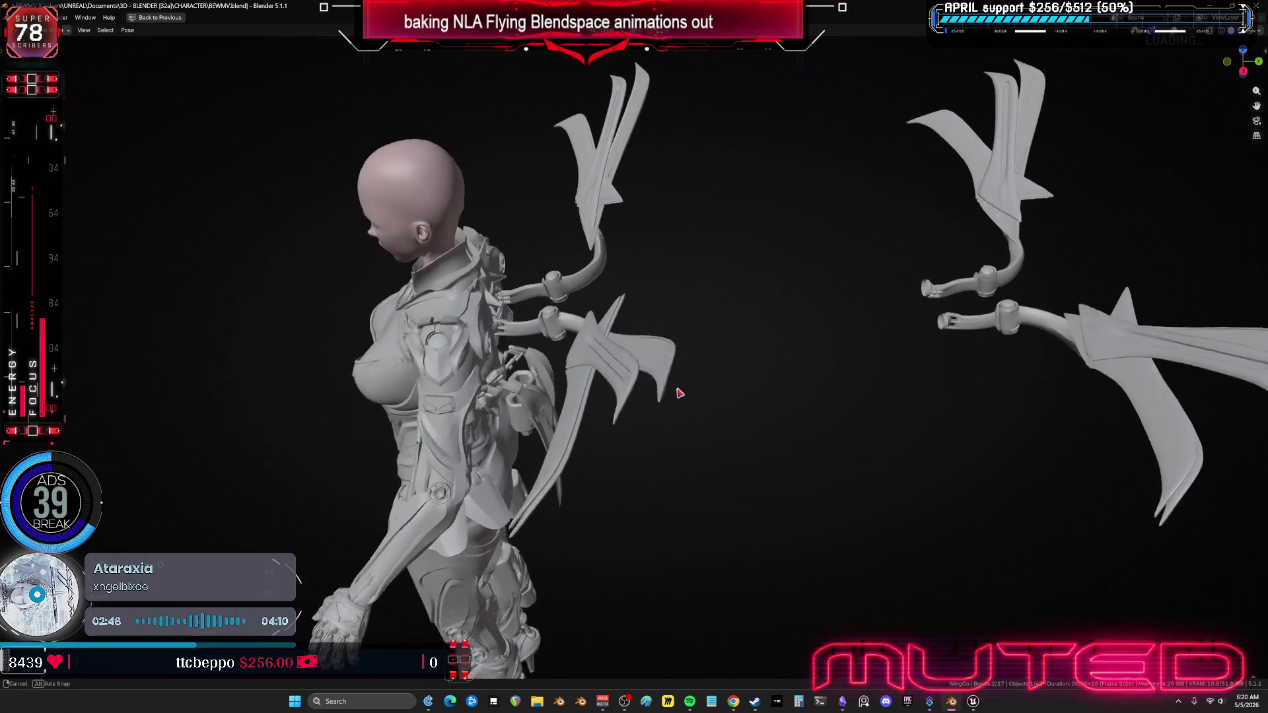
{"action": "mouse_move", "coordinate": [676, 394]}
{"action": "left_mouse_down"}
{"action": "mouse_move", "coordinate": [683, 404]}
{"action": "mouse_move", "coordinate": [672, 399]}
{"action": "mouse_move", "coordinate": [758, 395]}
{"action": "mouse_move", "coordinate": [665, 401]}
{"action": "mouse_move", "coordinate": [709, 399]}
{"action": "mouse_move", "coordinate": [707, 325]}
{"action": "left_mouse_up"}
{"action": "key", "text": "KP_3"}
Step: In orthographic side view, rotate the wing bones into a more open pose
{"action": "key", "text": "shift+alt+z"}
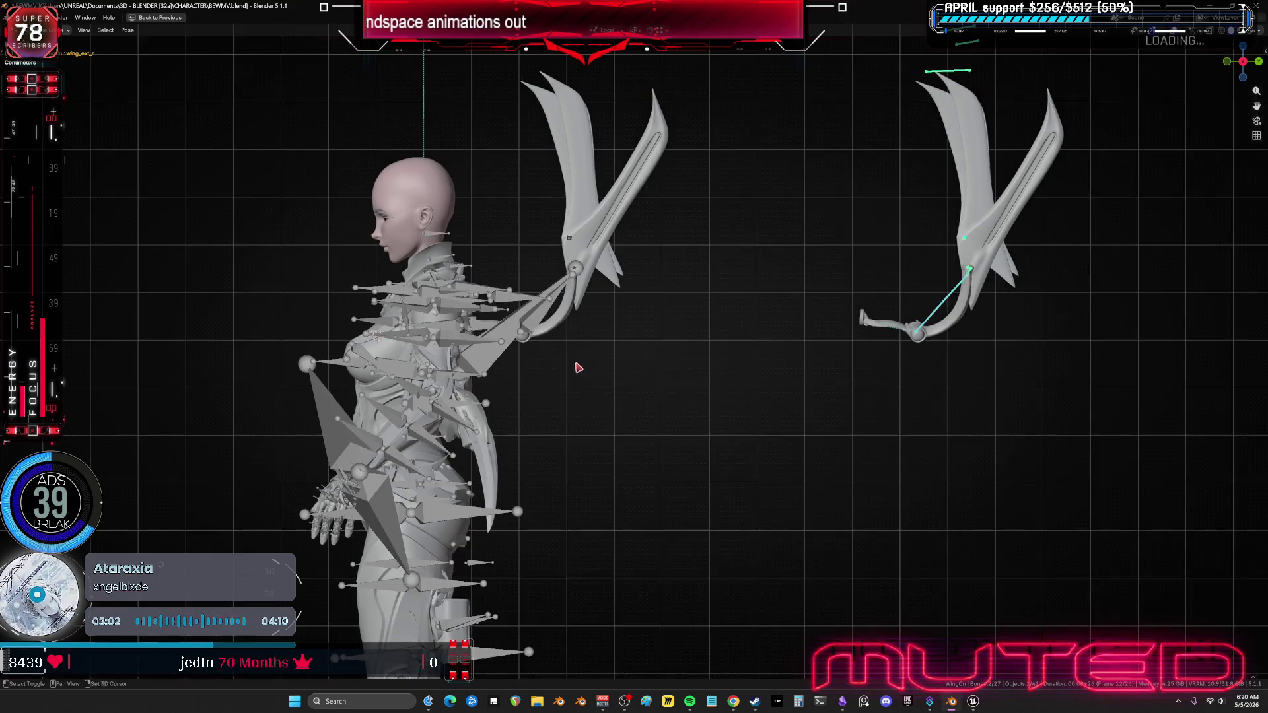
{"action": "scroll", "coordinate": [579, 367], "scroll_direction": "up", "scroll_amount": 2}
{"action": "middle_click_drag", "start_coordinate": [871, 300], "coordinate": [769, 305], "text": "shift"}
{"action": "key", "text": "r"}
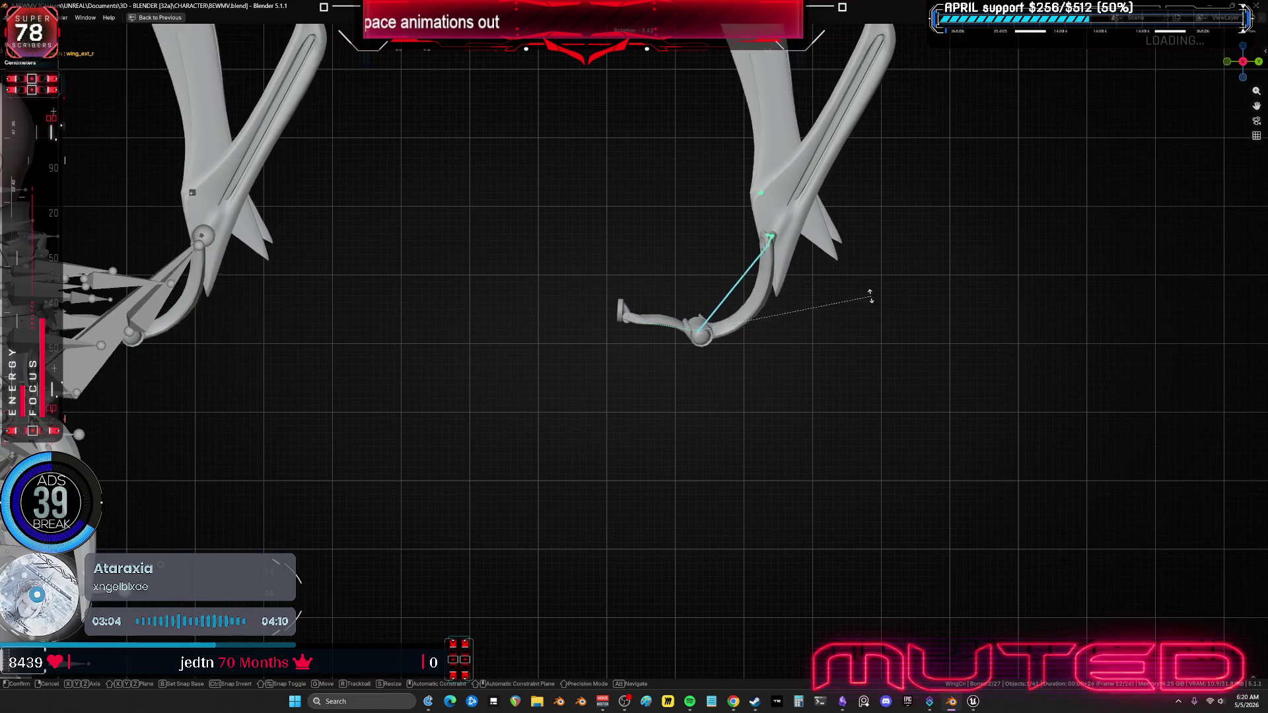
{"action": "left_click", "coordinate": [790, 239]}
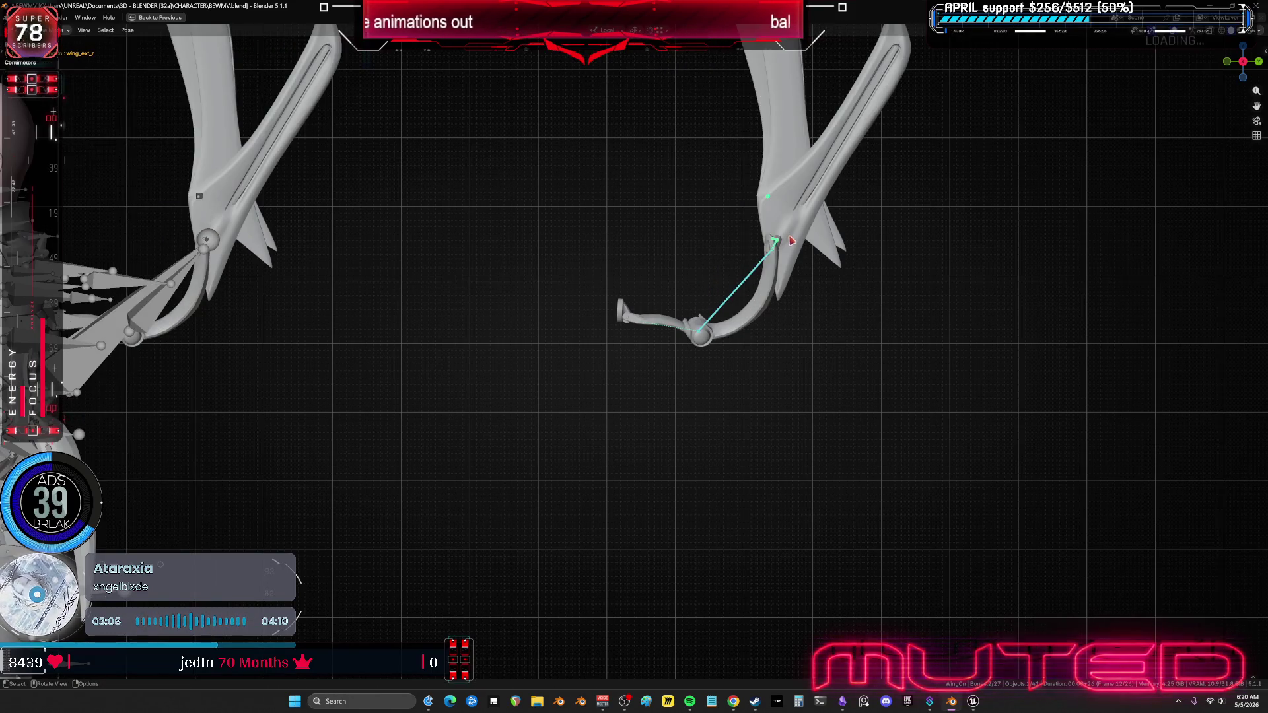
{"action": "left_click", "coordinate": [669, 330]}
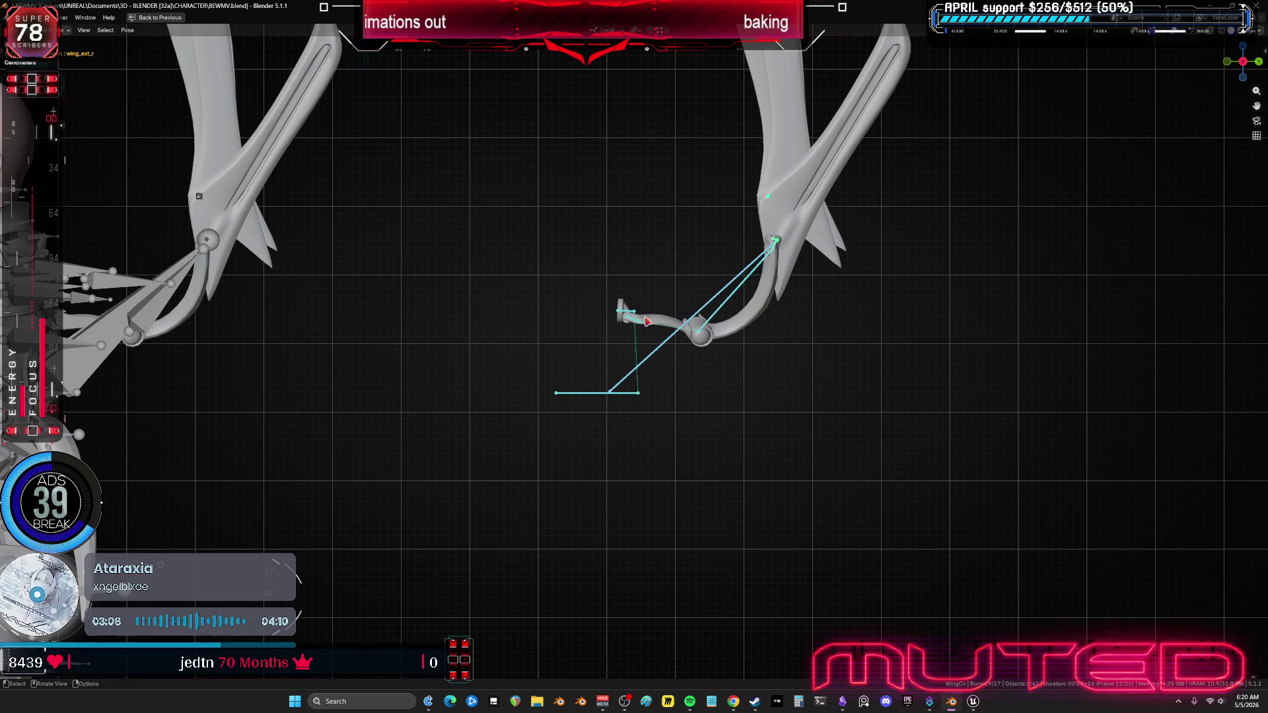
{"action": "key", "text": "r"}
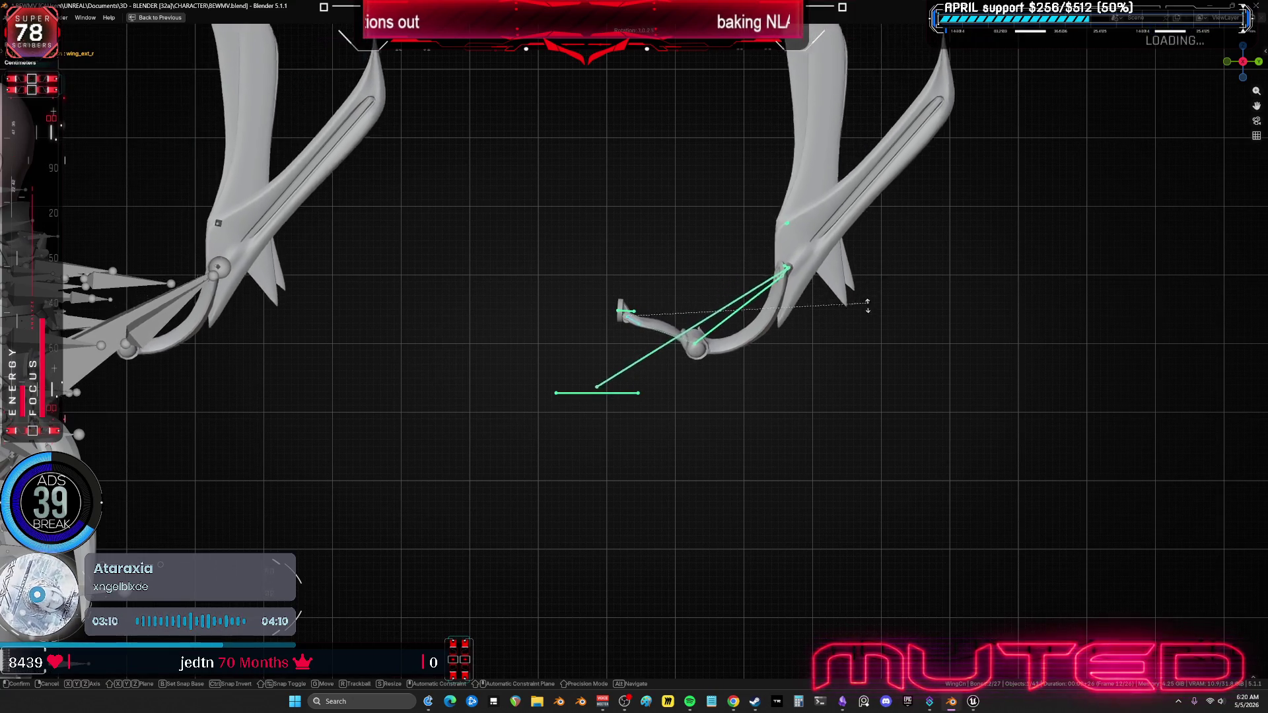
{"action": "left_click", "coordinate": [766, 404]}
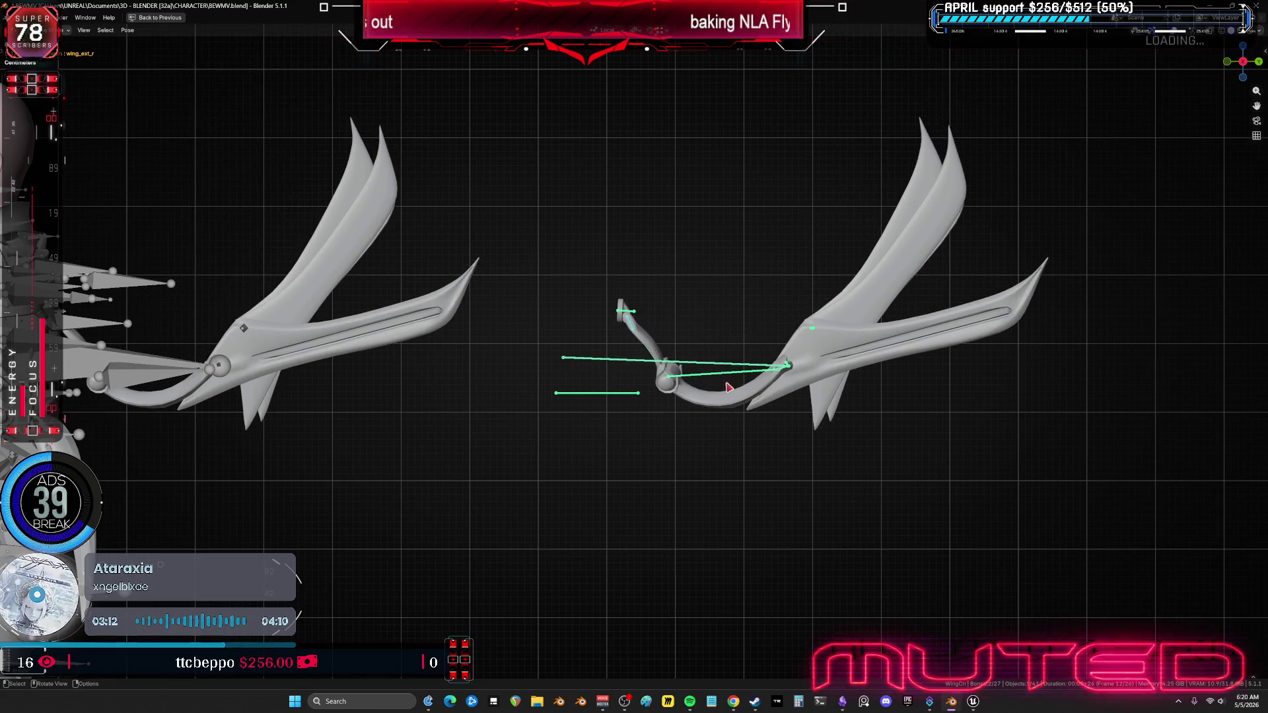
{"action": "key", "text": "r"}
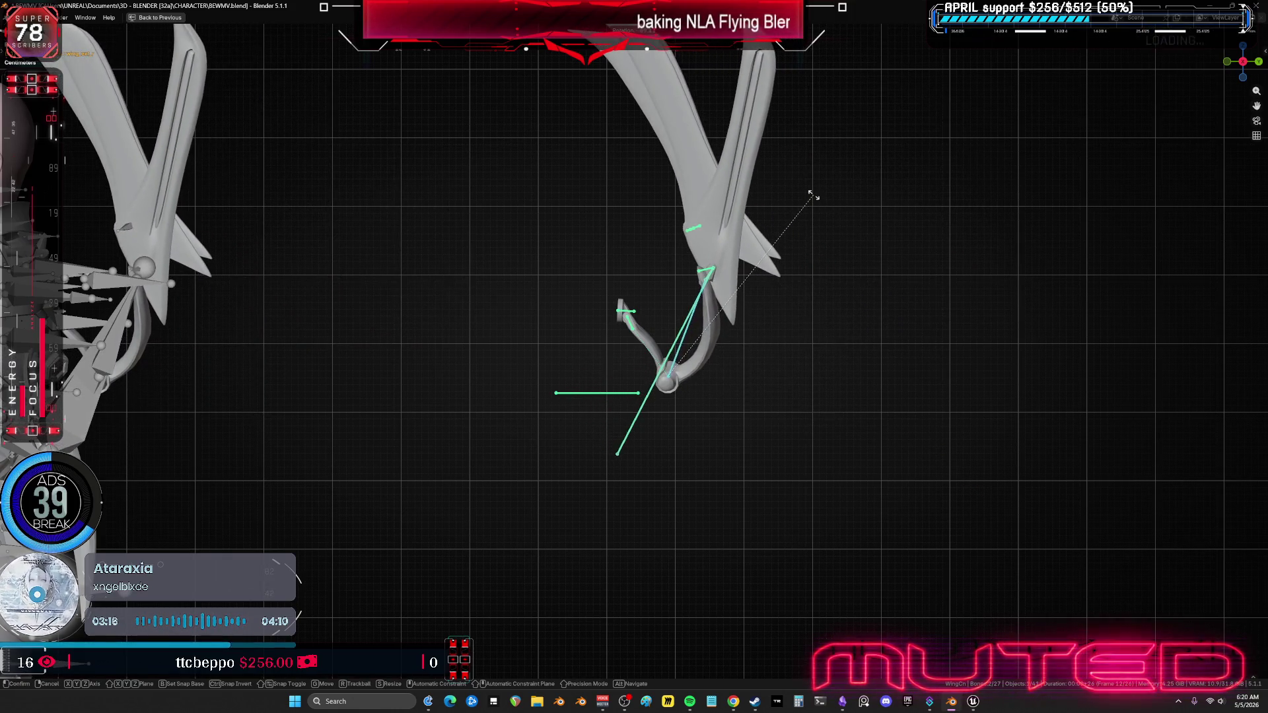
{"action": "left_click", "coordinate": [839, 221]}
Step: Select the wing bones, key their rotation, and check frames 12–13 from a rear three-quarter view
{"action": "left_click_drag", "start_coordinate": [649, 323], "coordinate": [621, 332]}
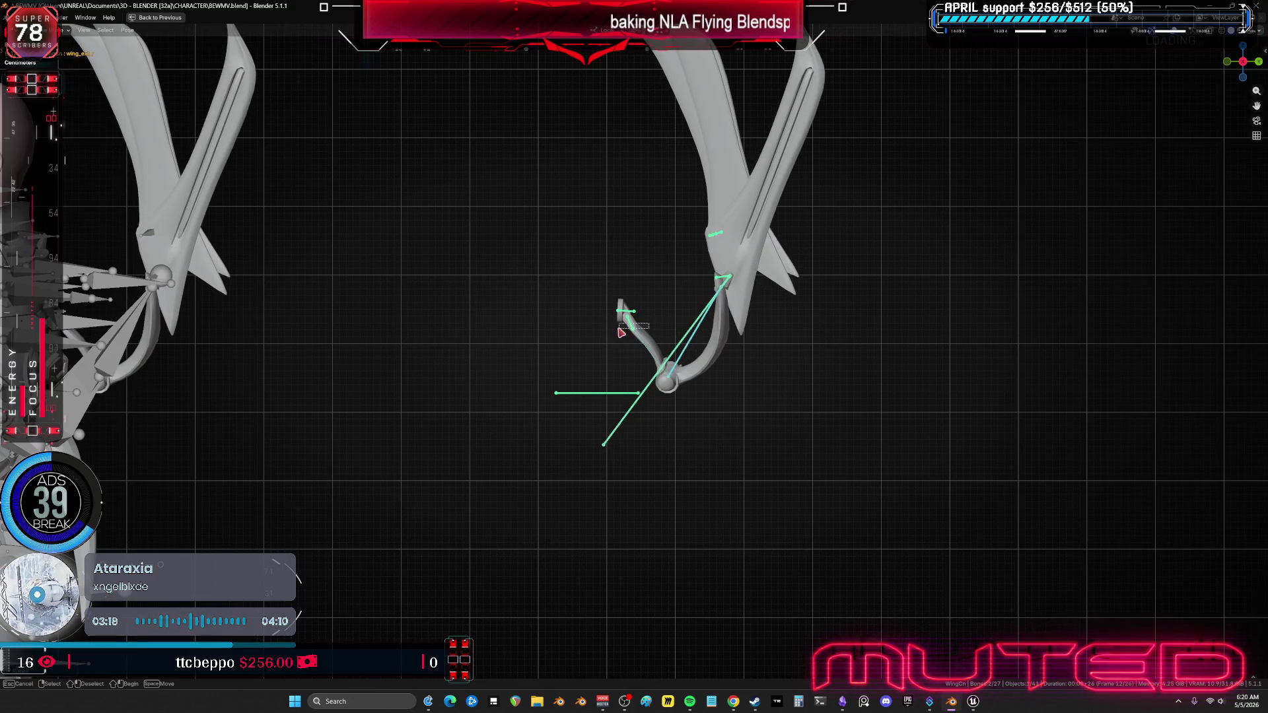
{"action": "key", "text": "i"}
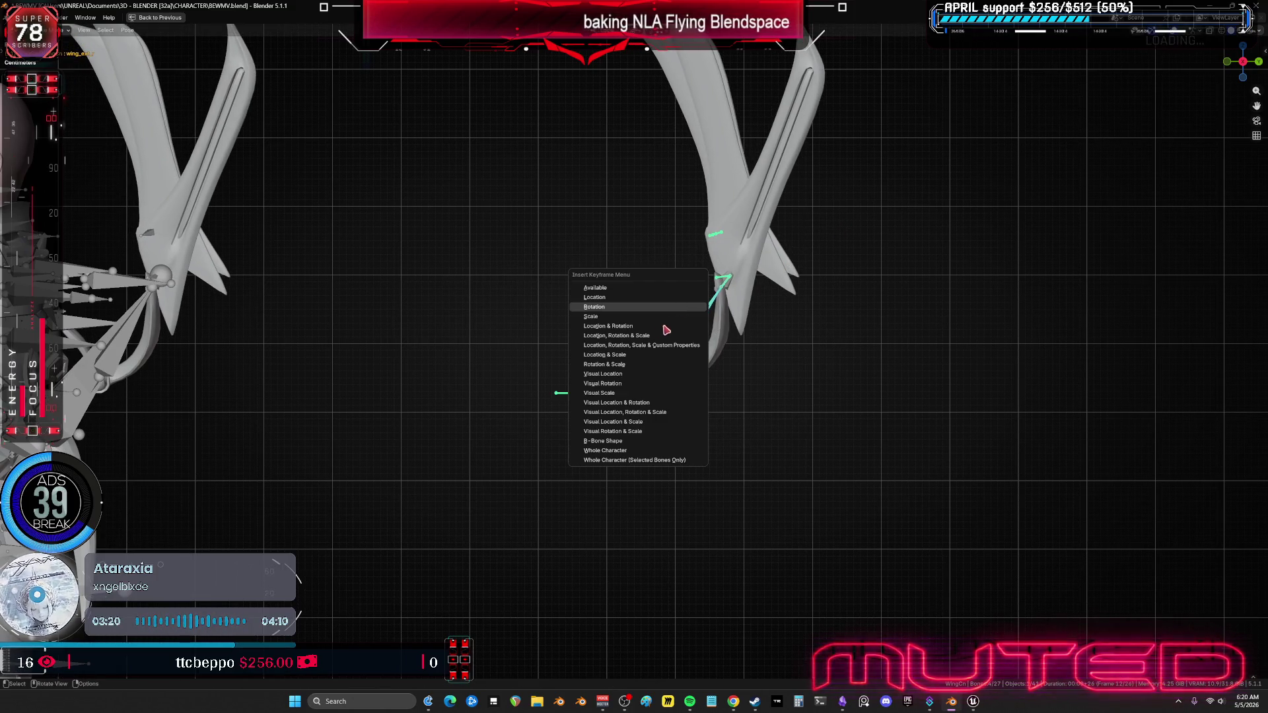
{"action": "scroll", "coordinate": [447, 328], "scroll_direction": "down", "scroll_amount": 5}
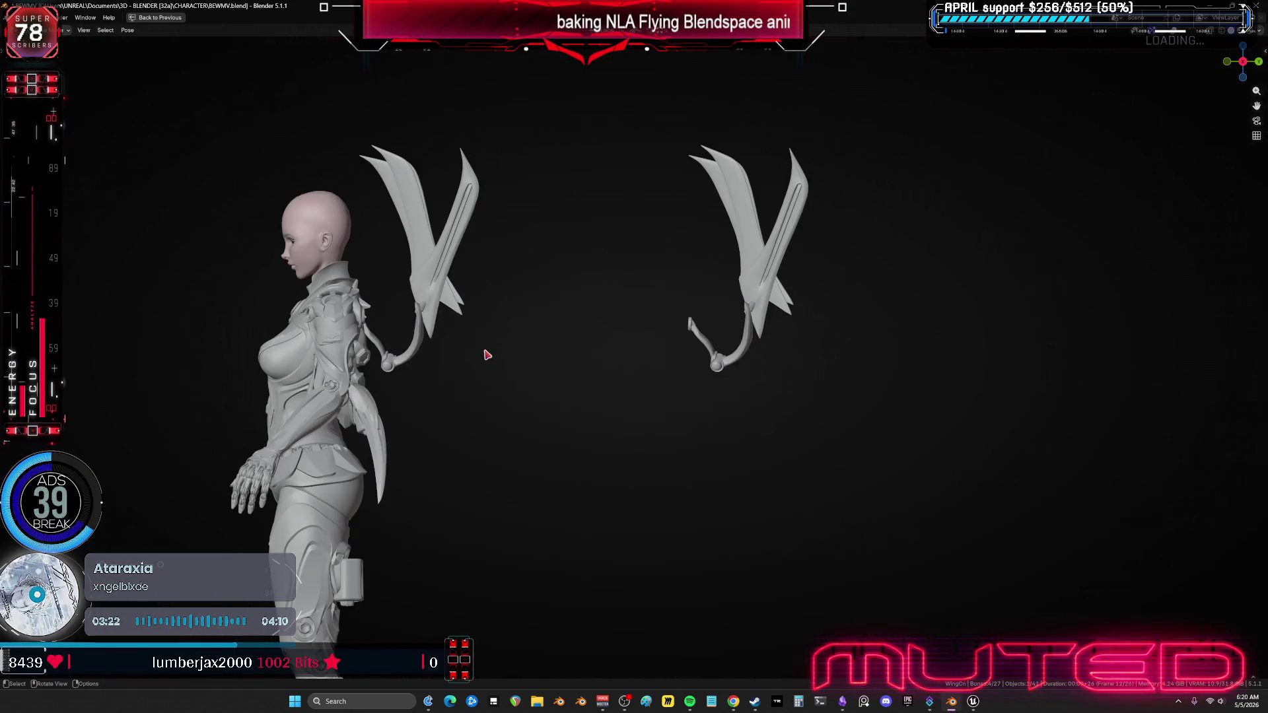
{"action": "middle_click_drag", "start_coordinate": [487, 355], "coordinate": [461, 360]}
{"action": "scroll", "coordinate": [461, 360], "scroll_direction": "down", "scroll_amount": 1, "text": "alt"}
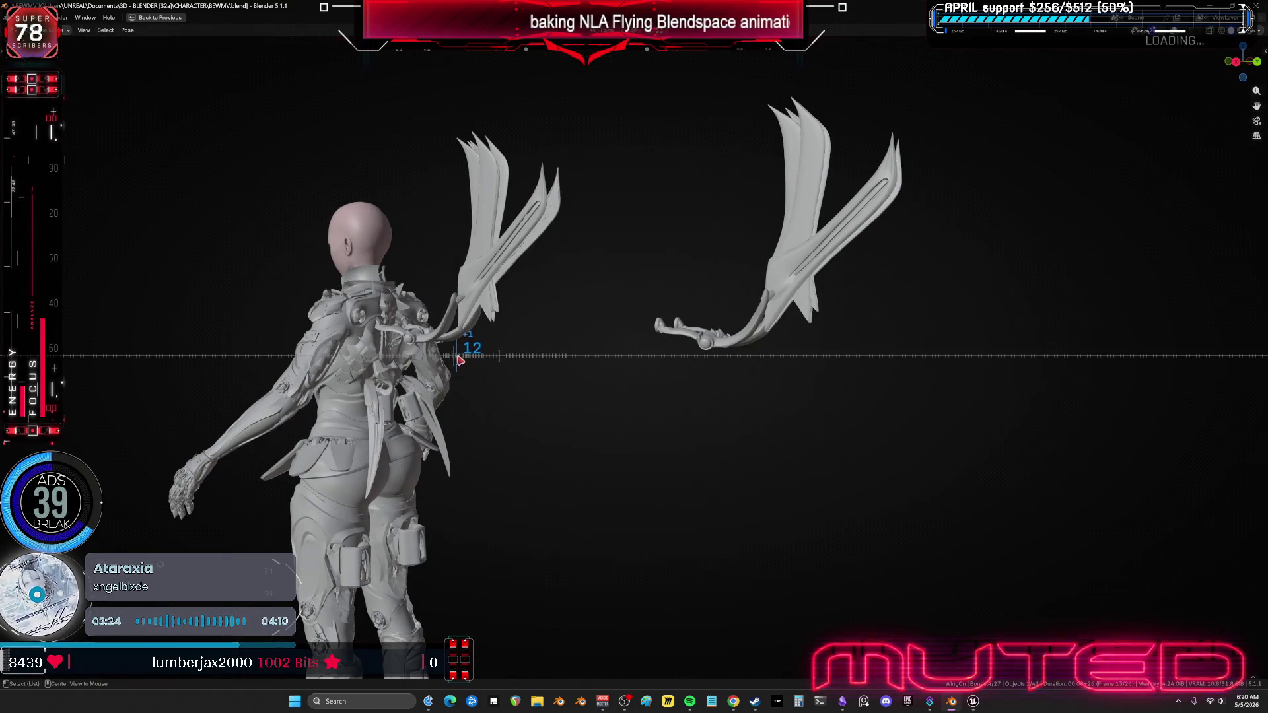
{"action": "scroll", "coordinate": [457, 360], "scroll_direction": "up", "scroll_amount": 1, "text": "alt"}
{"action": "scroll", "coordinate": [462, 356], "scroll_direction": "down", "scroll_amount": 1, "text": "alt"}
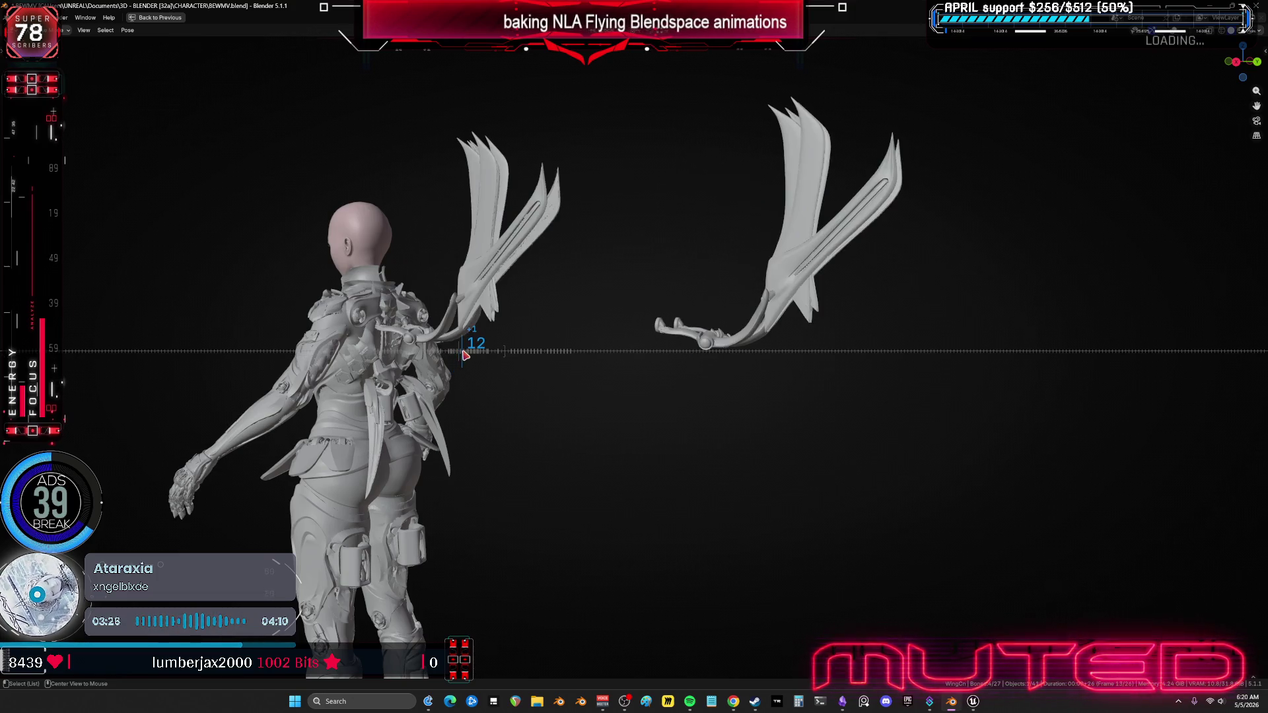
{"action": "key", "text": "KP_3"}
Step: Rotate the wing bones further and insert a Rotation keyframe at the current frame
{"action": "key", "text": "r"}
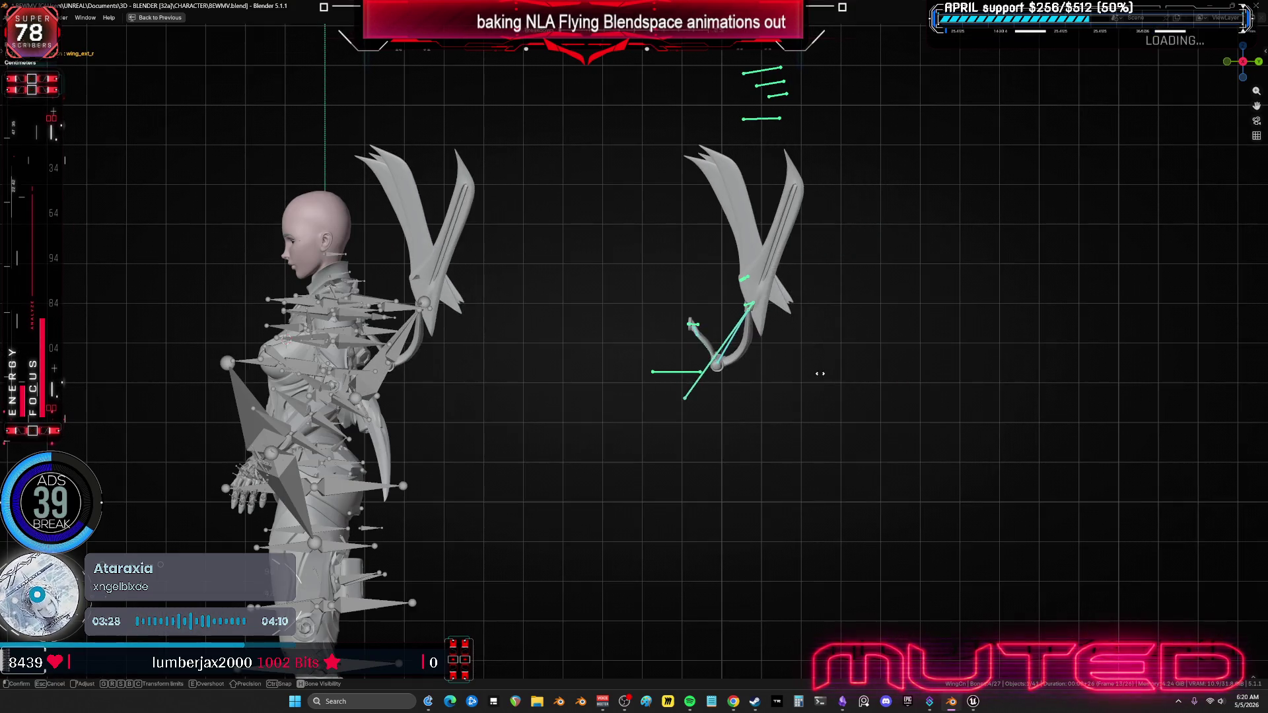
{"action": "left_click", "coordinate": [846, 378]}
{"action": "key", "text": "i"}
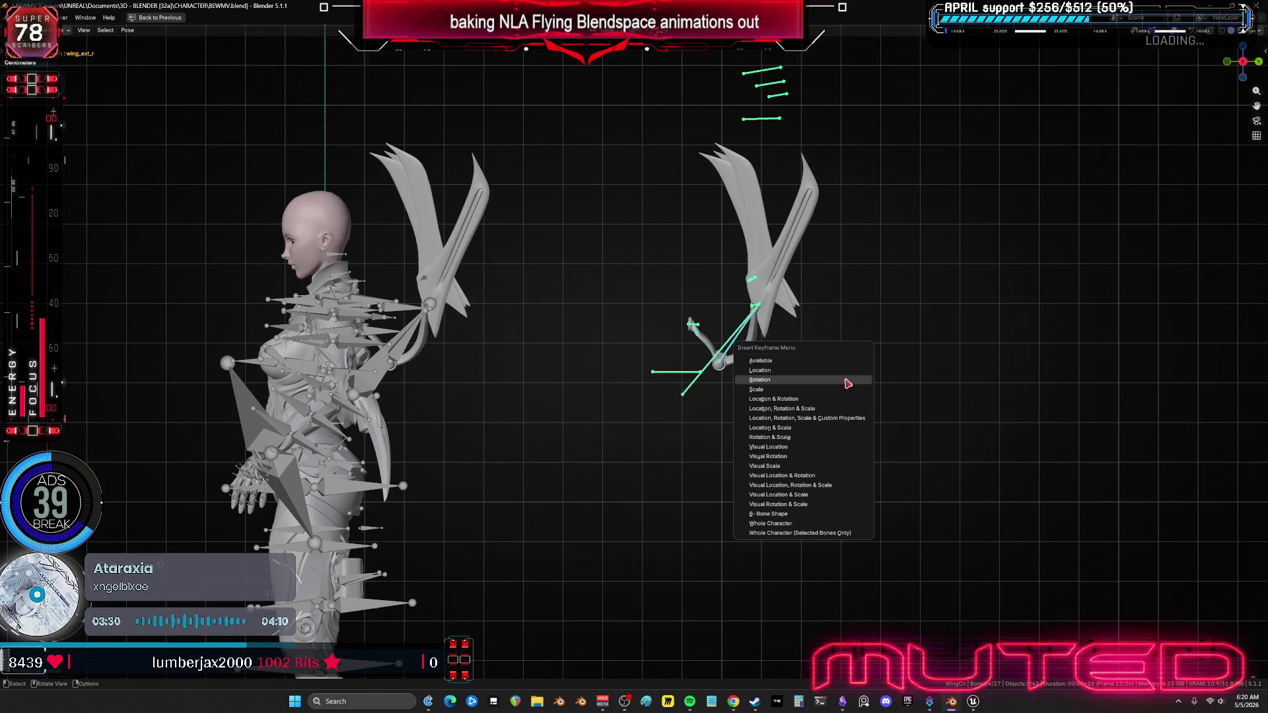
{"action": "key", "text": "Return"}
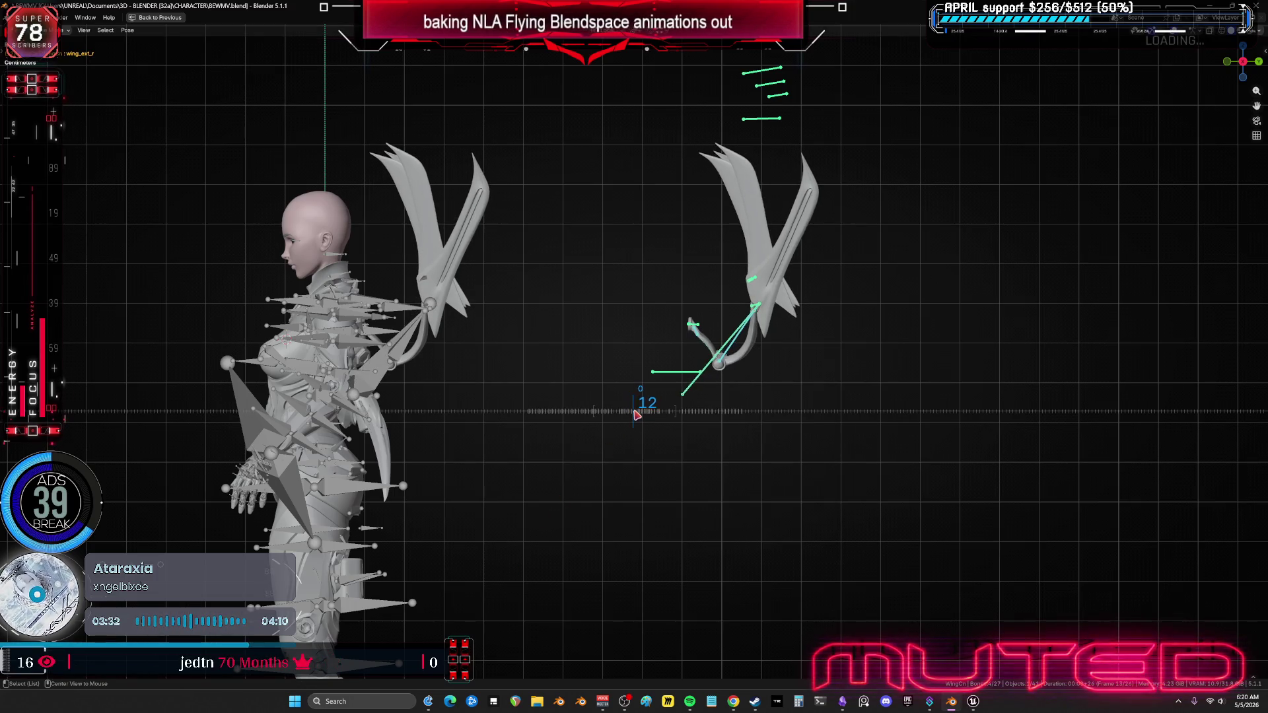
Step: Rotate the wings a bit more at frame 14 and key their Rotation
{"action": "key", "text": "r"}
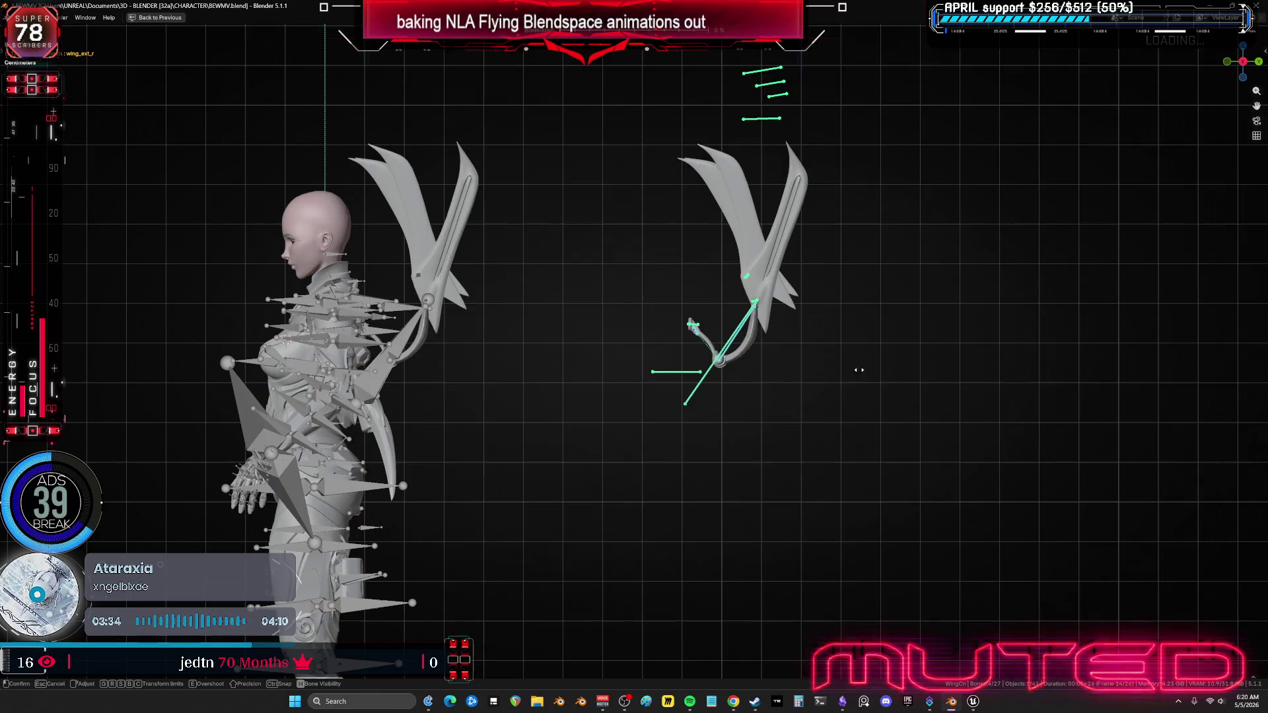
{"action": "left_click", "coordinate": [909, 378]}
{"action": "key", "text": "i"}
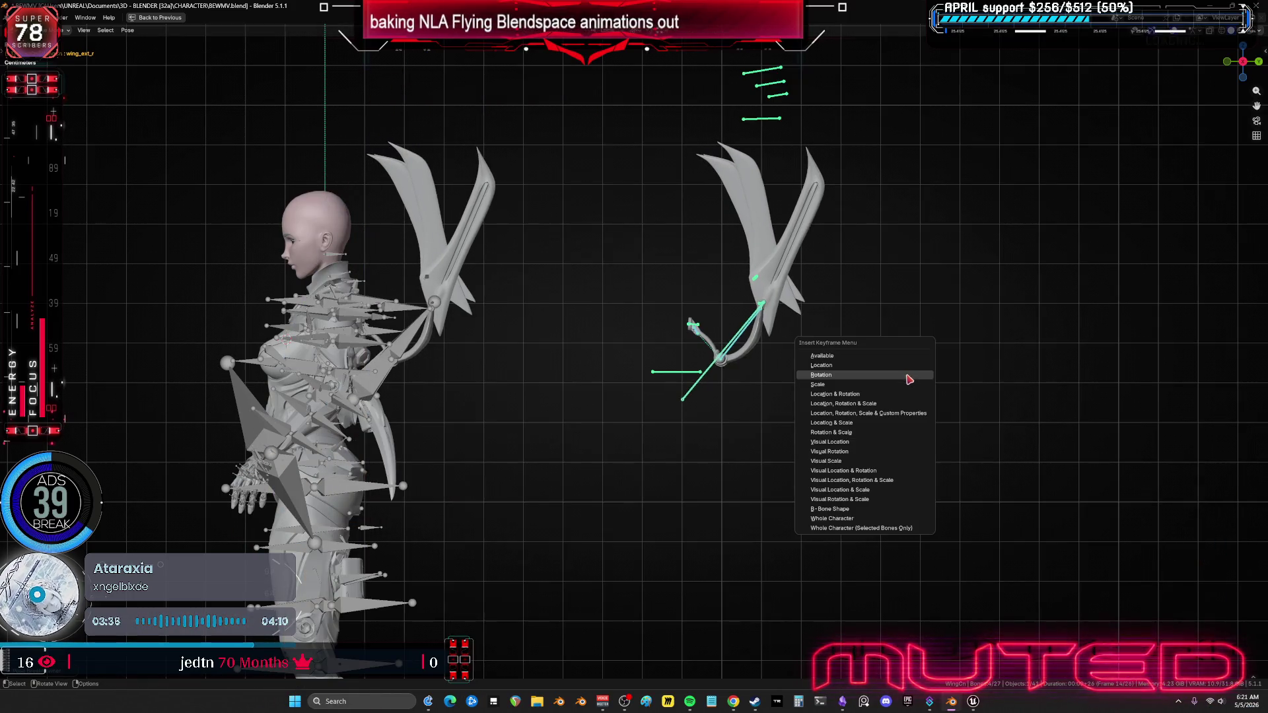
{"action": "left_click", "coordinate": [855, 376]}
Step: At frame 16, raise both wings further upward and key their Rotation
{"action": "key", "text": "alt"}
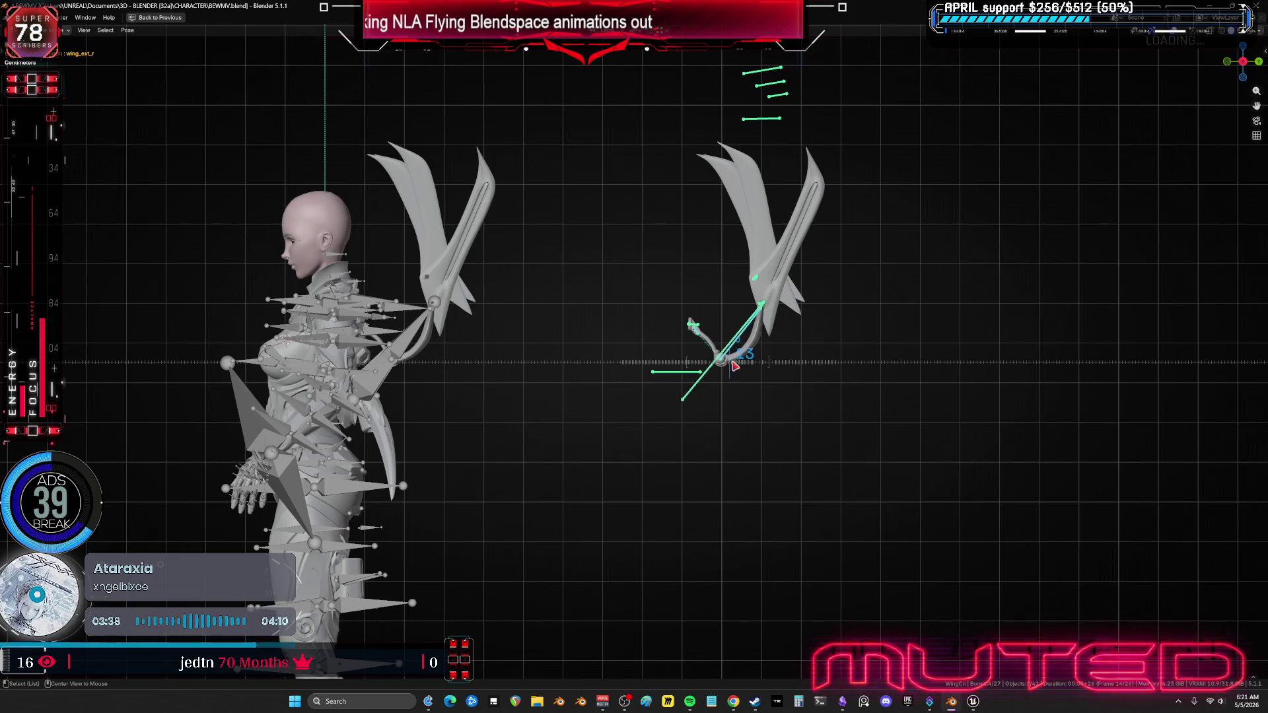
{"action": "scroll", "coordinate": [734, 365], "scroll_direction": "down", "scroll_amount": 2, "text": "alt"}
{"action": "key", "text": "r"}
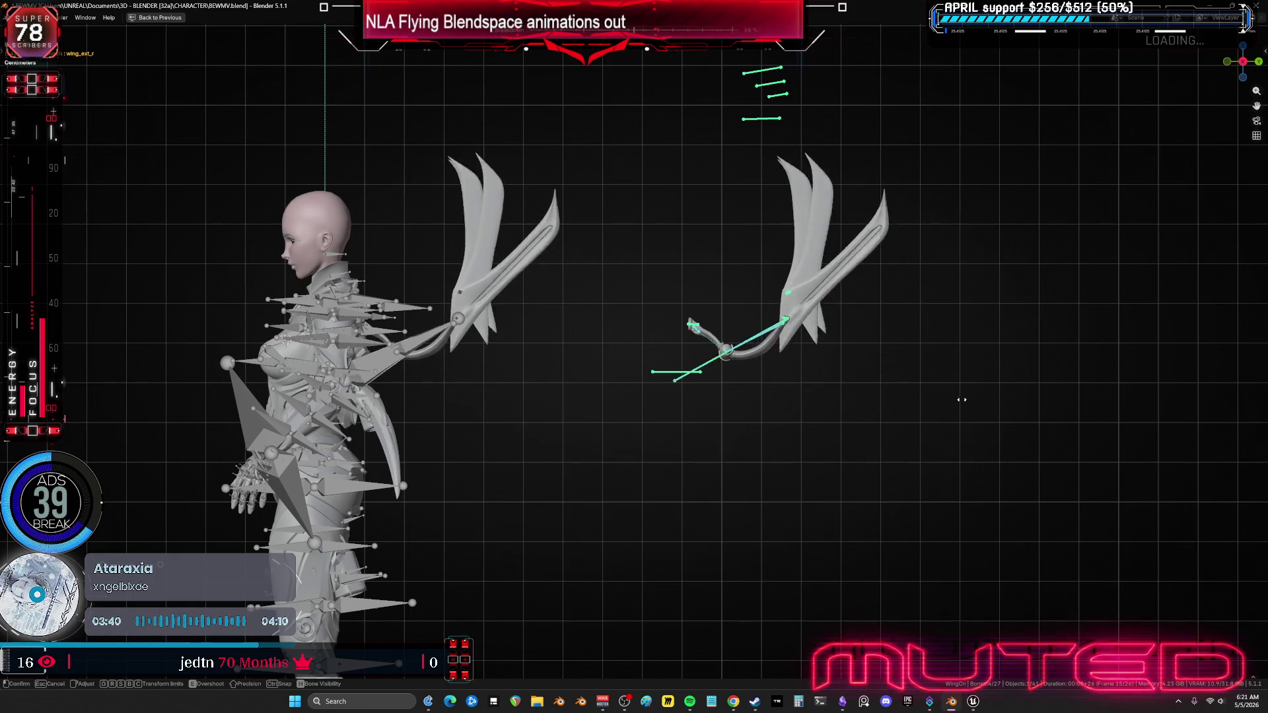
{"action": "left_click", "coordinate": [916, 394]}
{"action": "key", "text": "i"}
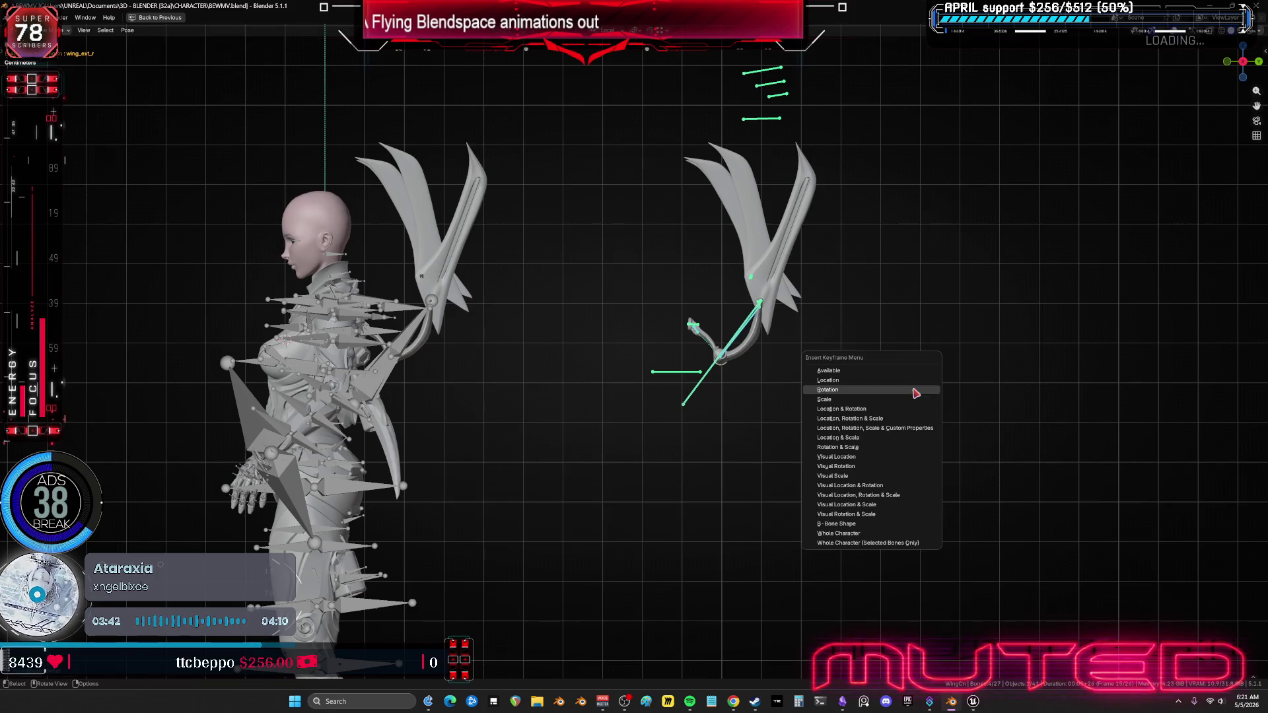
{"action": "left_click", "coordinate": [911, 393]}
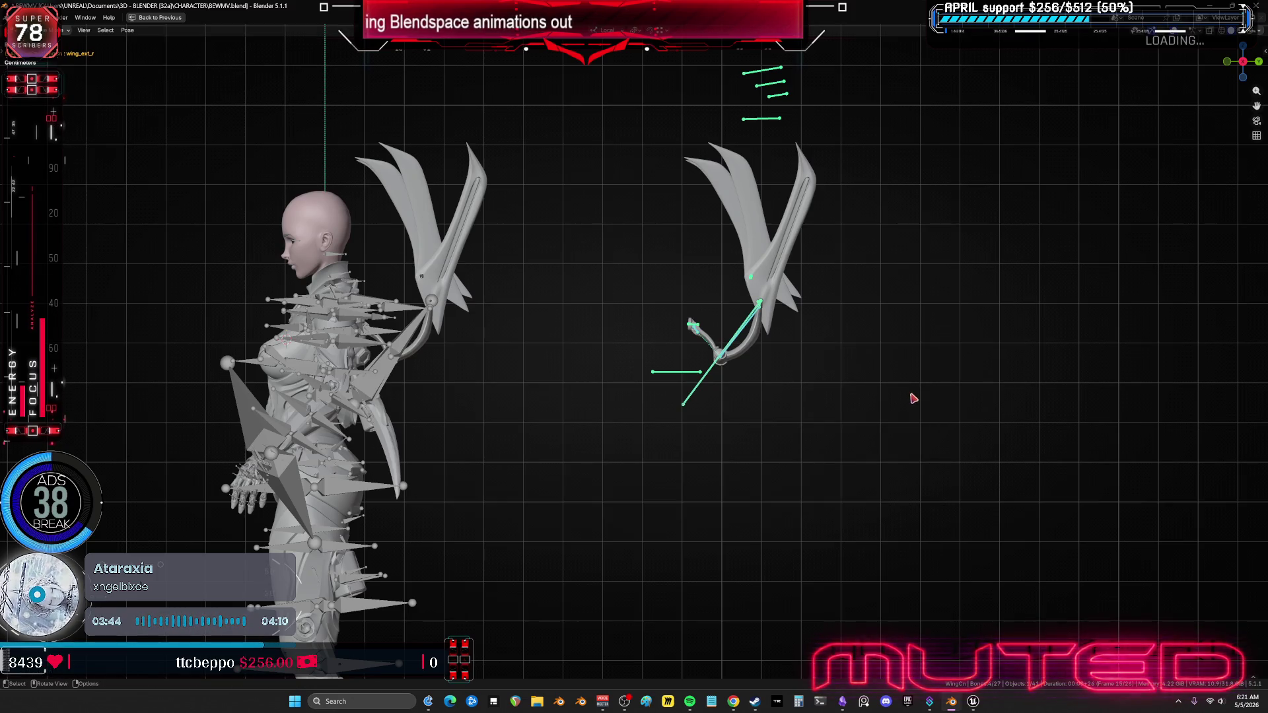
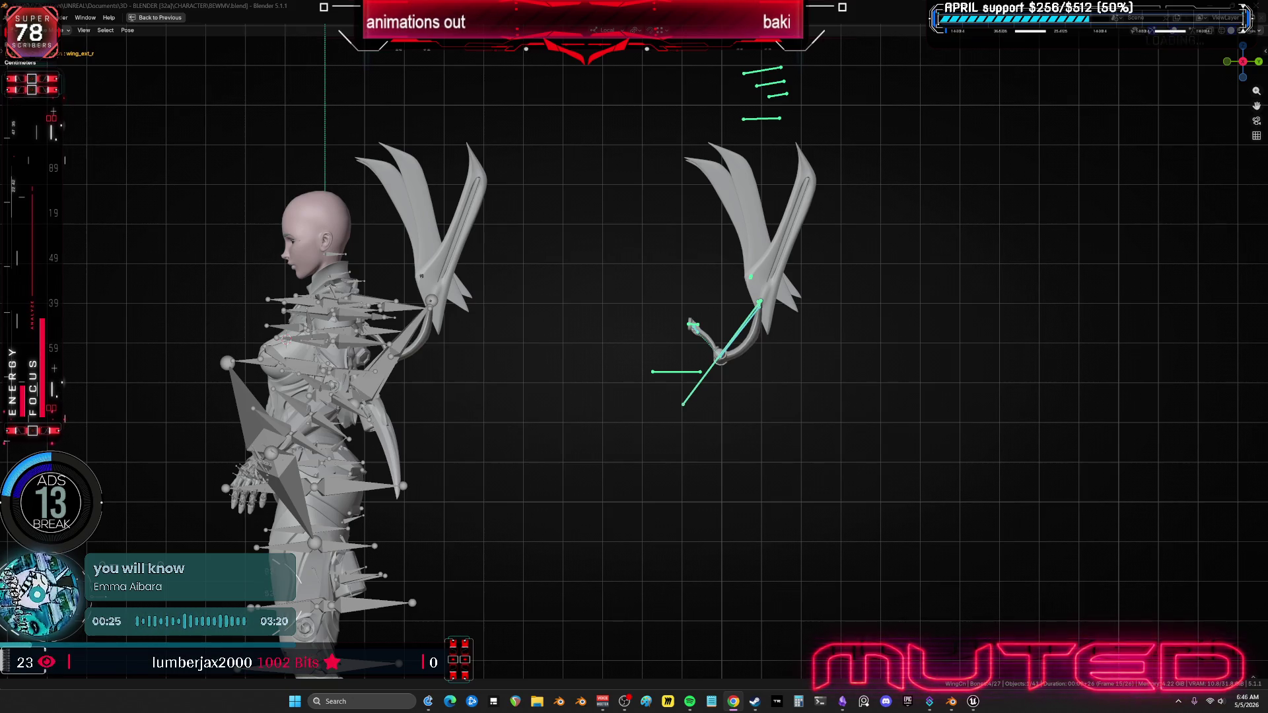
Step: Orbit around the character, then snap to the right-side view of her bladed wings
{"action": "mouse_move", "coordinate": [544, 416]}
{"action": "middle_mouse_down"}
{"action": "mouse_move", "coordinate": [608, 424]}
{"action": "mouse_move", "coordinate": [620, 486]}
{"action": "mouse_move", "coordinate": [597, 390]}
{"action": "mouse_move", "coordinate": [645, 389]}
{"action": "mouse_move", "coordinate": [564, 399]}
{"action": "mouse_move", "coordinate": [583, 414]}
{"action": "mouse_move", "coordinate": [605, 374]}
{"action": "mouse_move", "coordinate": [633, 367]}
{"action": "mouse_move", "coordinate": [543, 365]}
{"action": "middle_mouse_up"}
{"action": "key", "text": "KP_3"}
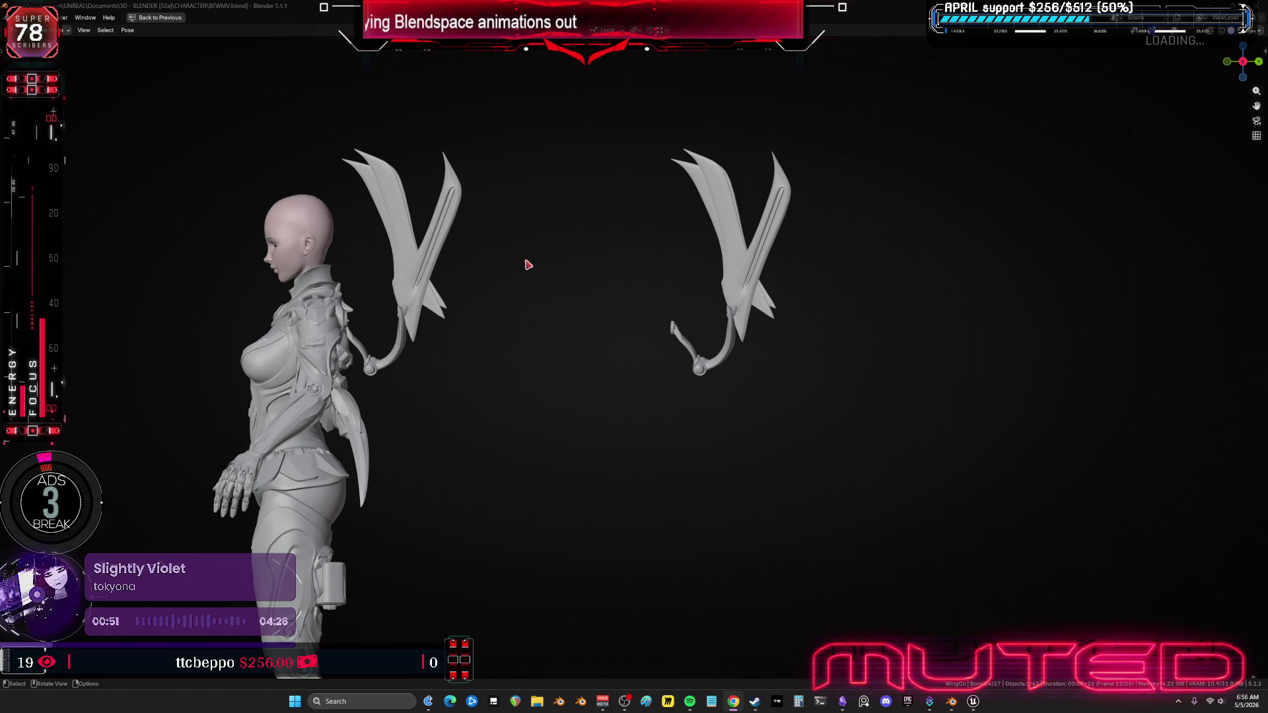
Step: Restore the full animation editing layout from the maximized 3D viewport
{"action": "key", "text": "ctrl+space"}
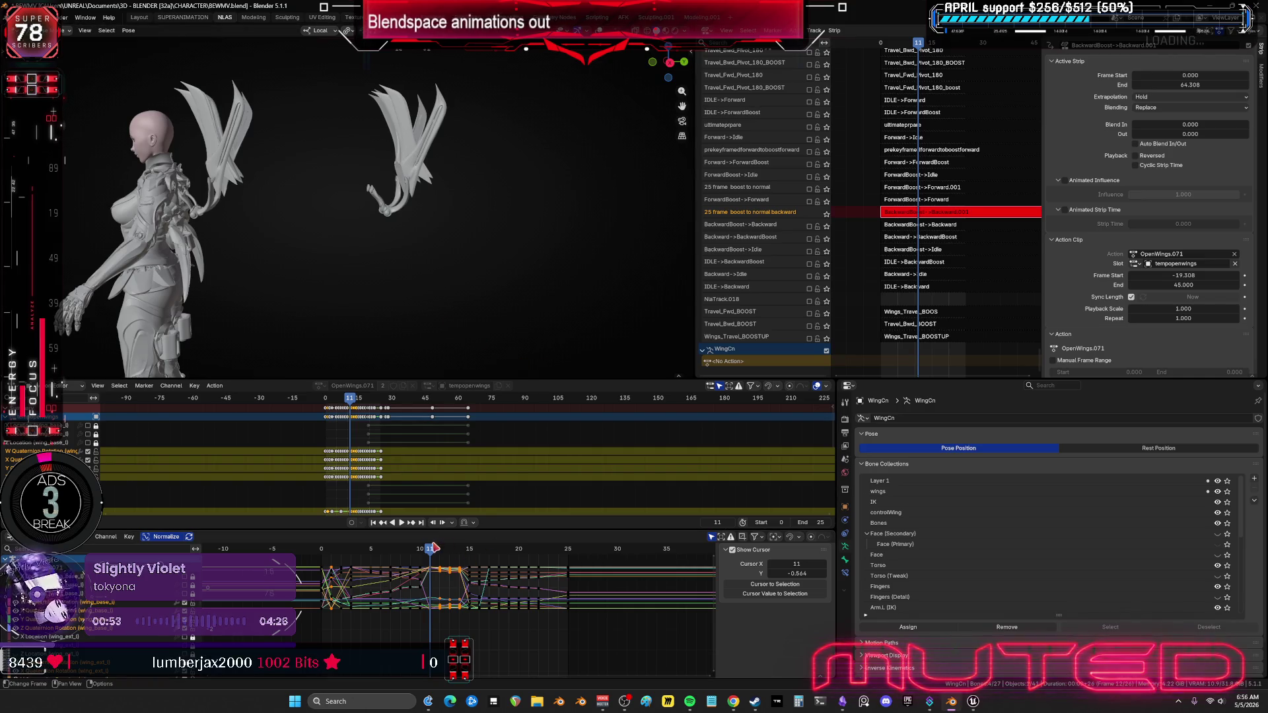
Step: Play the wing-open animation, stop it, and step forward to frame 16
{"action": "key", "text": "space"}
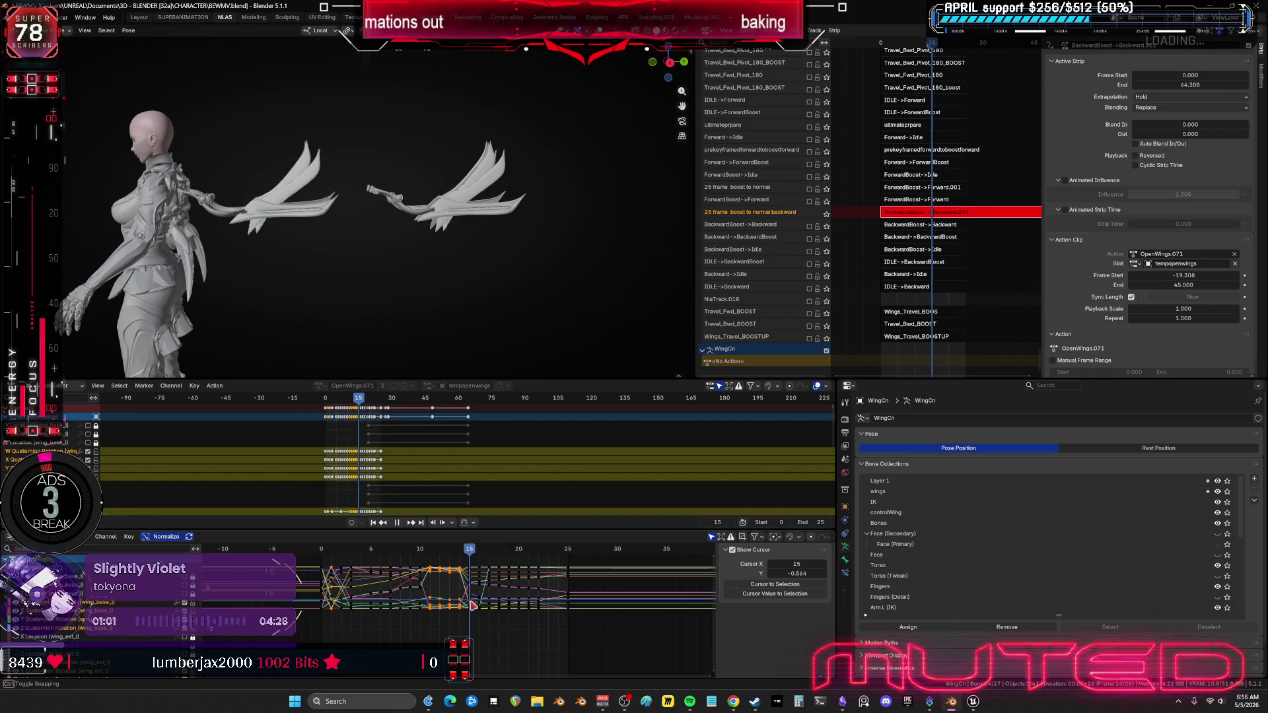
{"action": "key", "text": "space"}
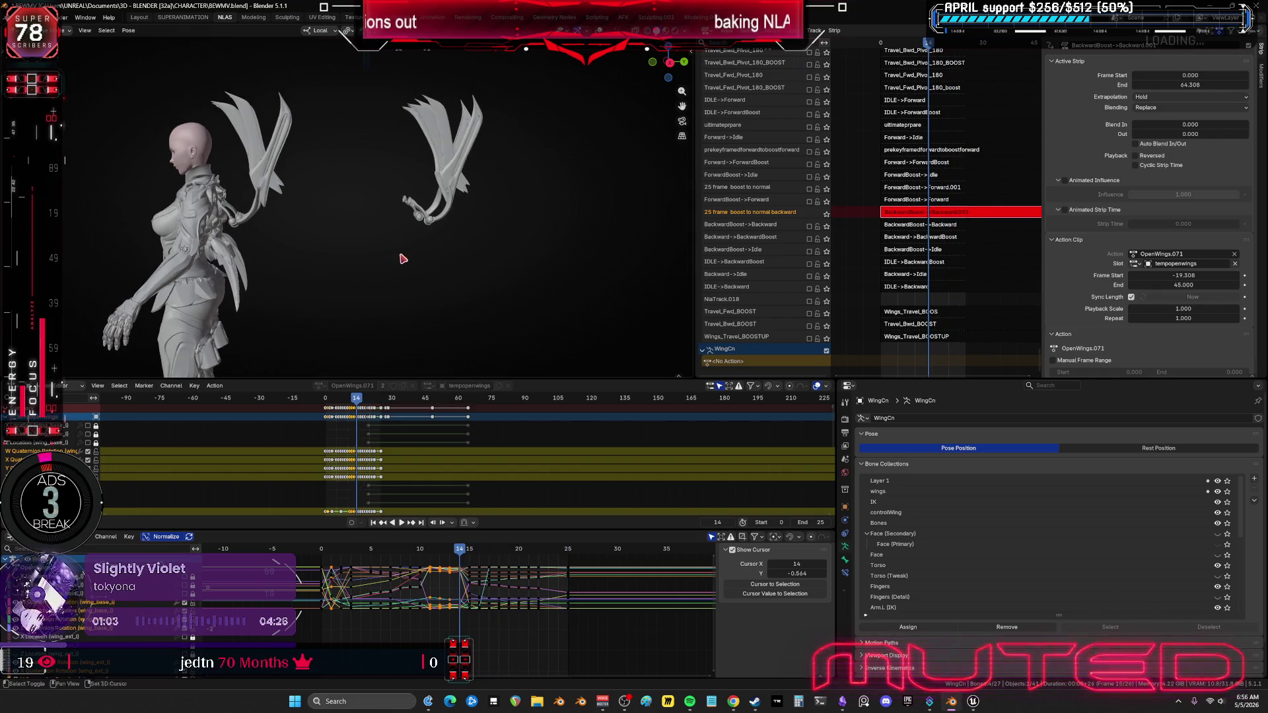
{"action": "key", "text": "Right"}
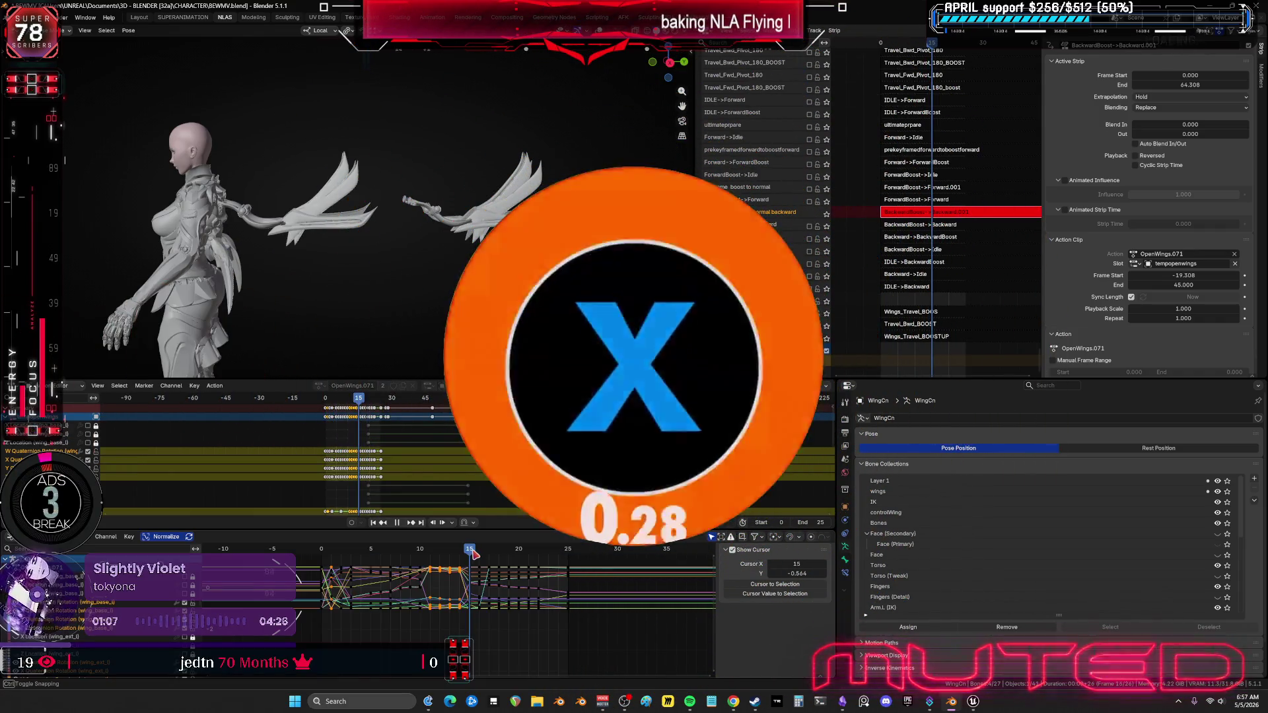
{"action": "key", "text": "Right"}
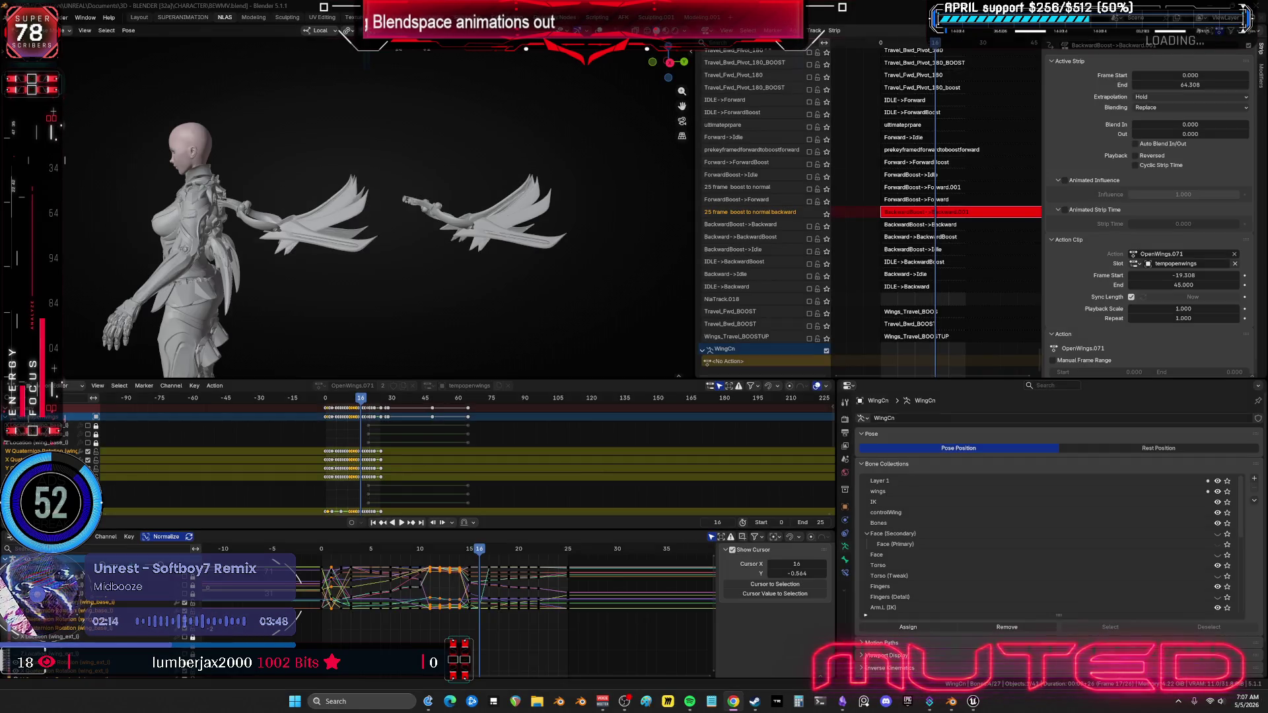
Step: Switch to the Obsidian TO DO CHART notes window and make it full screen
{"action": "key", "text": "alt+Tab"}
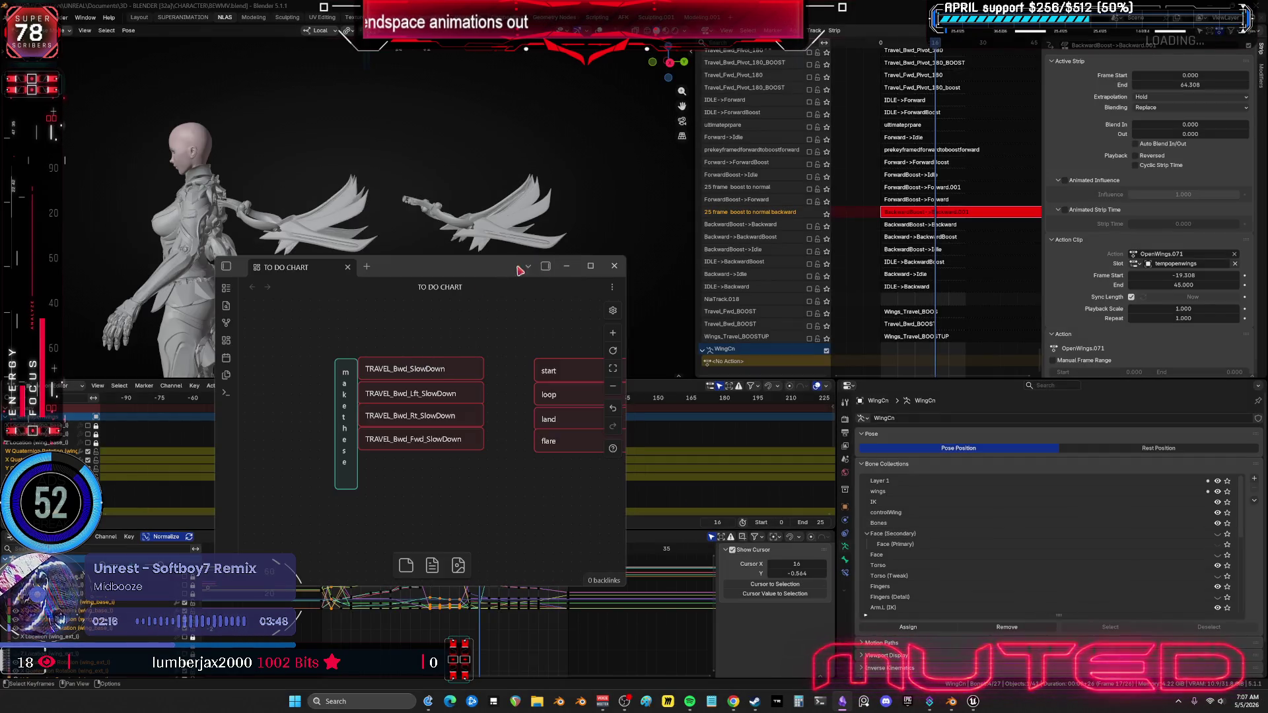
{"action": "left_click", "coordinate": [590, 266]}
{"action": "scroll", "coordinate": [687, 370], "scroll_direction": "down", "scroll_amount": 5}
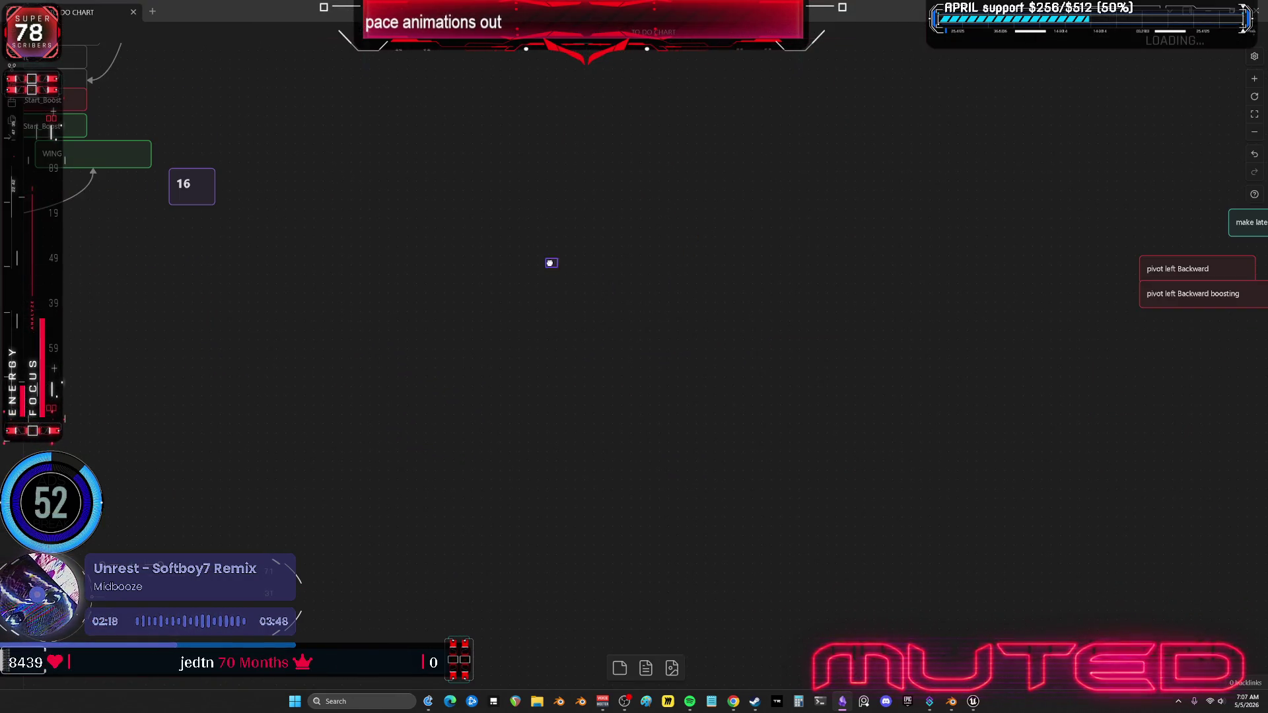
Step: Paste the ZERG.GG practice page screenshot onto the canvas and enlarge its card
{"action": "right_click", "coordinate": [551, 263]}
{"action": "left_click", "coordinate": [744, 378]}
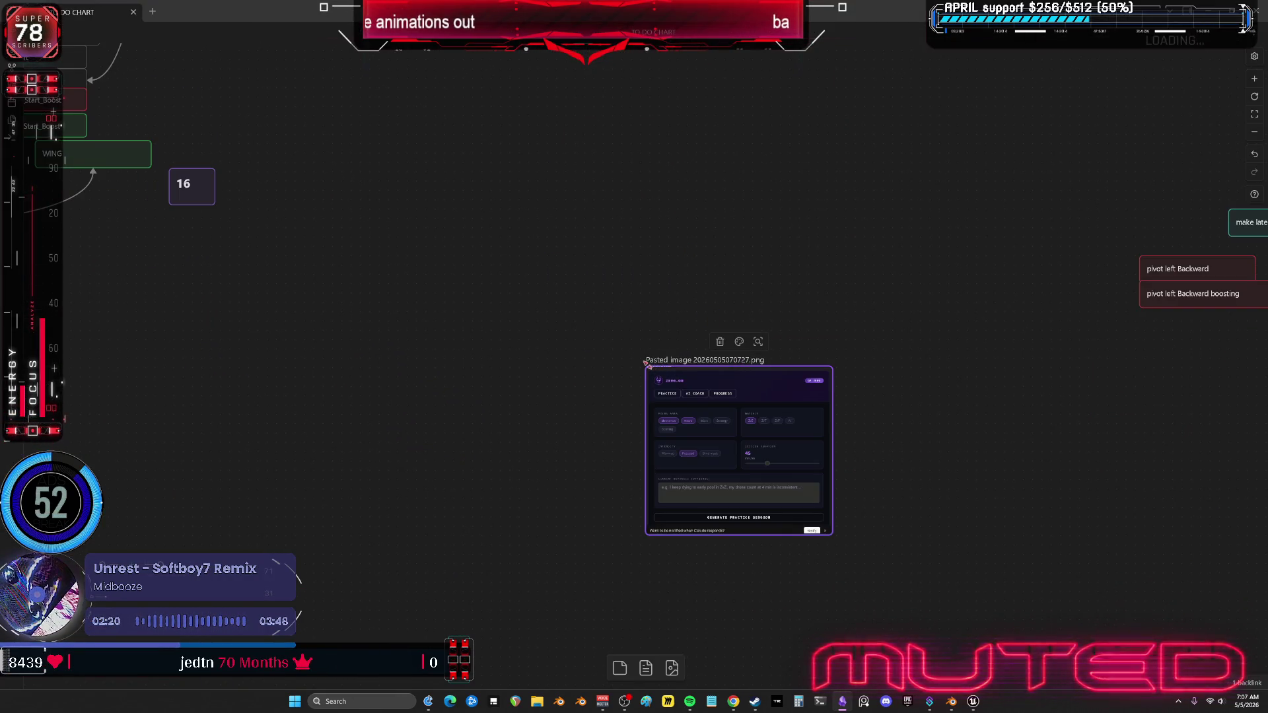
{"action": "mouse_move", "coordinate": [647, 367]}
{"action": "left_mouse_down"}
{"action": "mouse_move", "coordinate": [383, 139]}
{"action": "mouse_move", "coordinate": [278, 77]}
{"action": "left_mouse_up"}
{"action": "mouse_move", "coordinate": [277, 77]}
{"action": "middle_mouse_down"}
{"action": "mouse_move", "coordinate": [449, 367]}
{"action": "mouse_move", "coordinate": [449, 281]}
{"action": "middle_mouse_up"}
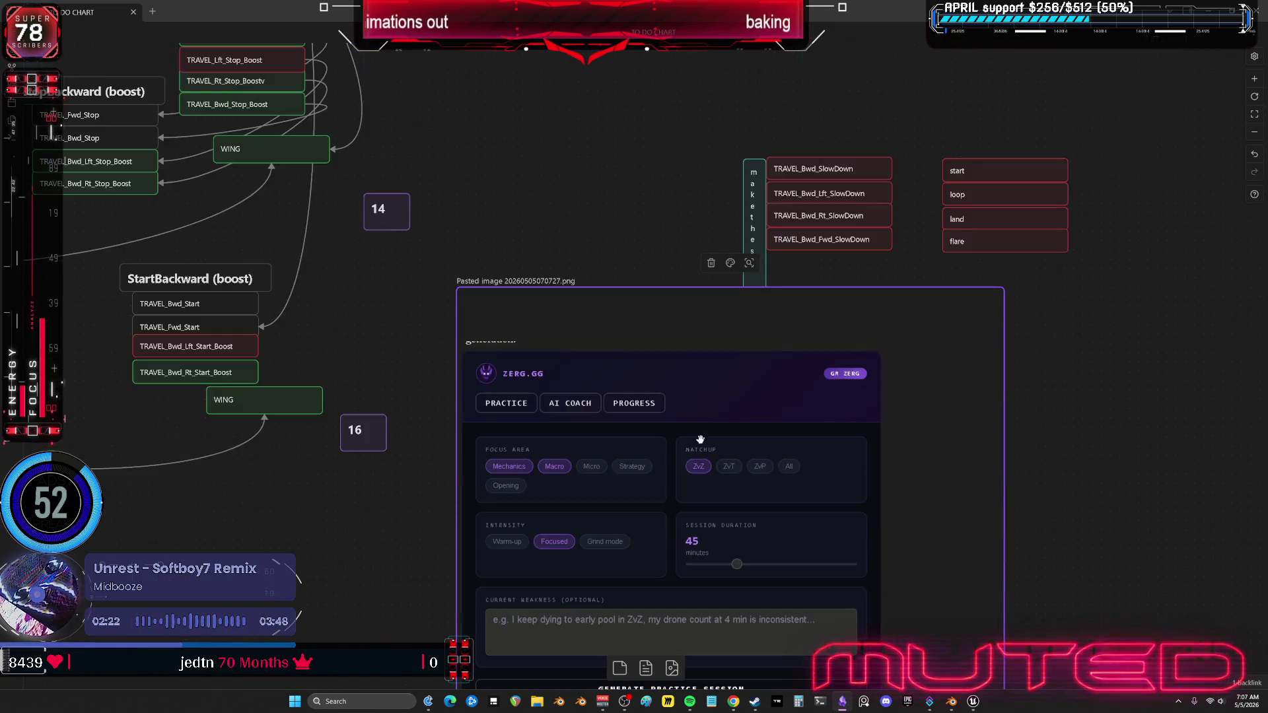
{"action": "scroll", "coordinate": [715, 468], "scroll_direction": "up", "scroll_amount": 5, "text": "ctrl"}
{"action": "middle_click_drag", "start_coordinate": [715, 468], "coordinate": [777, 294]}
{"action": "scroll", "coordinate": [777, 294], "scroll_direction": "down", "scroll_amount": 3, "text": "ctrl"}
{"action": "scroll", "coordinate": [782, 244], "scroll_direction": "down", "scroll_amount": 3}
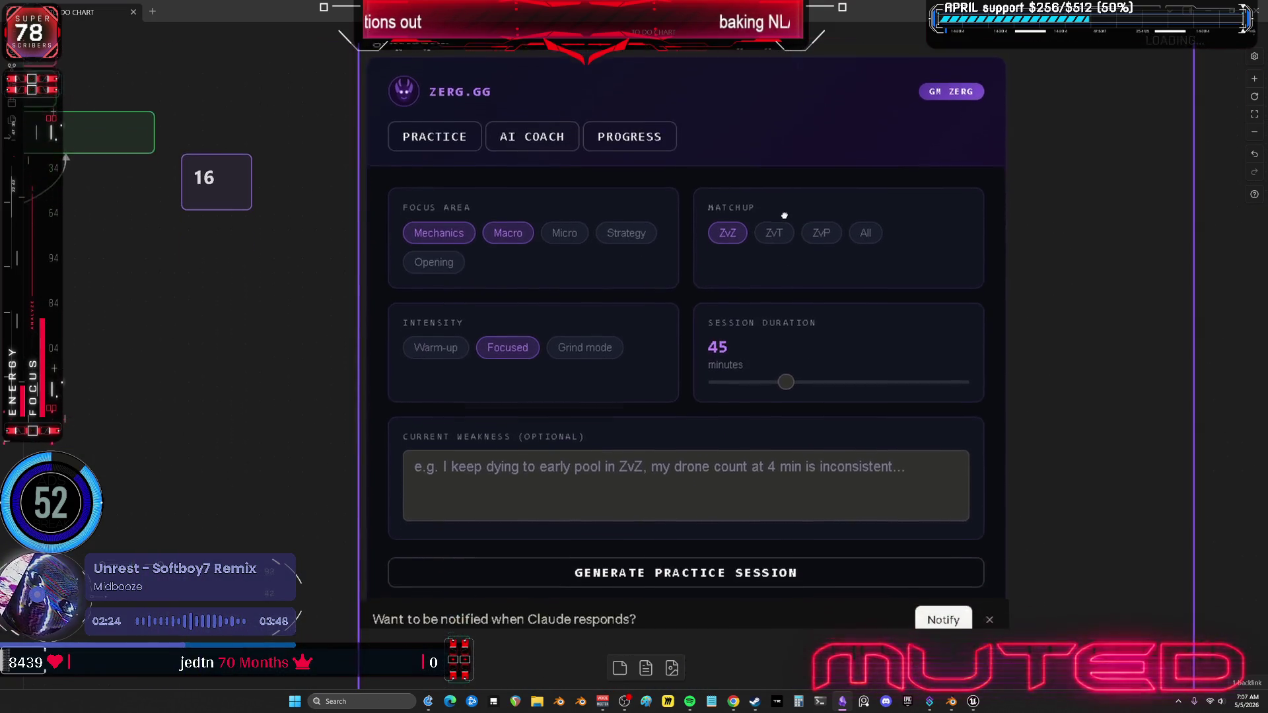
{"action": "scroll", "coordinate": [787, 227], "scroll_direction": "up", "scroll_amount": 1}
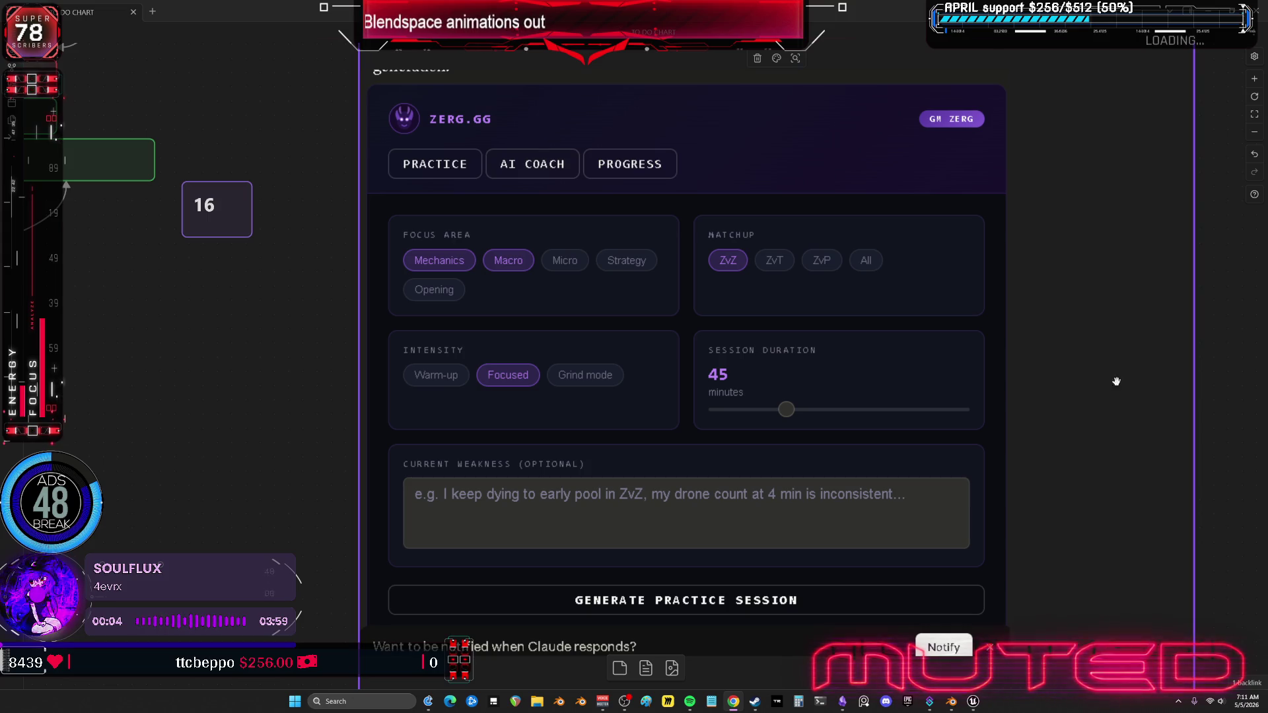
Step: Drag the embedded ZERG.GG practice panel off the canvas
{"action": "left_click_drag", "start_coordinate": [913, 342], "coordinate": [892, 394]}
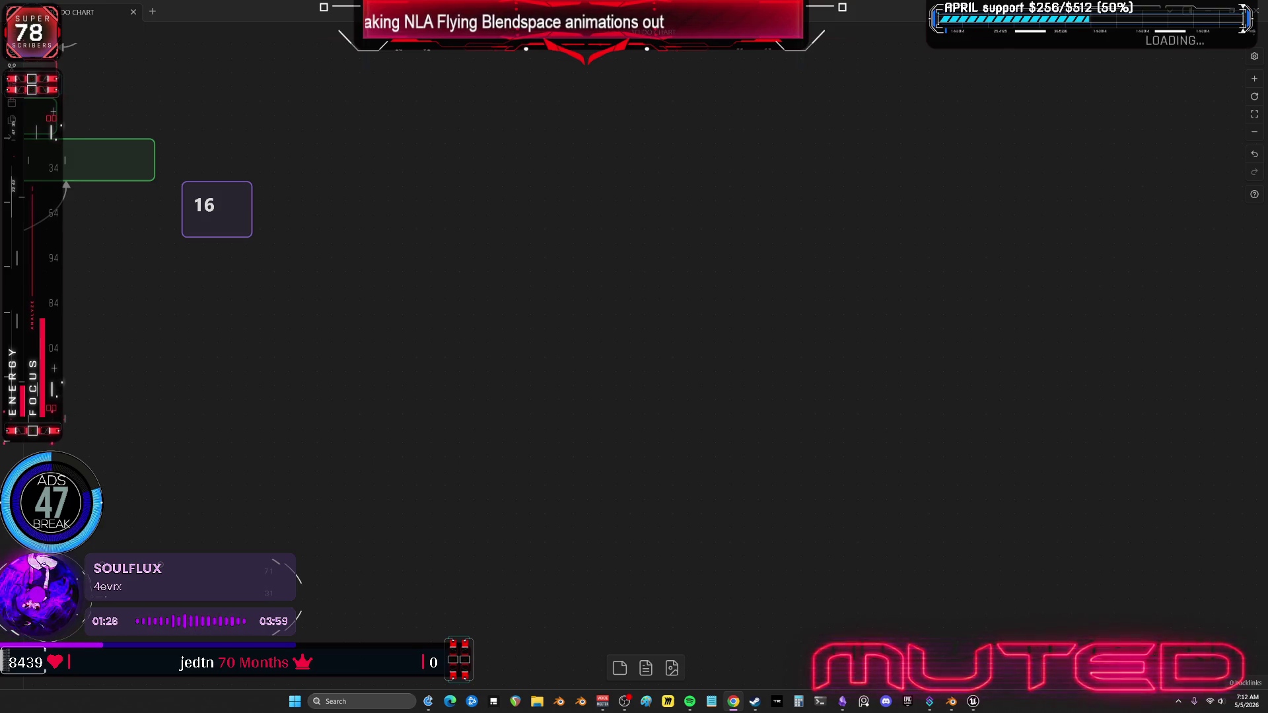
Step: Pan across the StartBackward, TRAVEL, WING and SlowDown canvas notes, then return to Blender
{"action": "left_click_drag", "start_coordinate": [588, 291], "coordinate": [988, 387]}
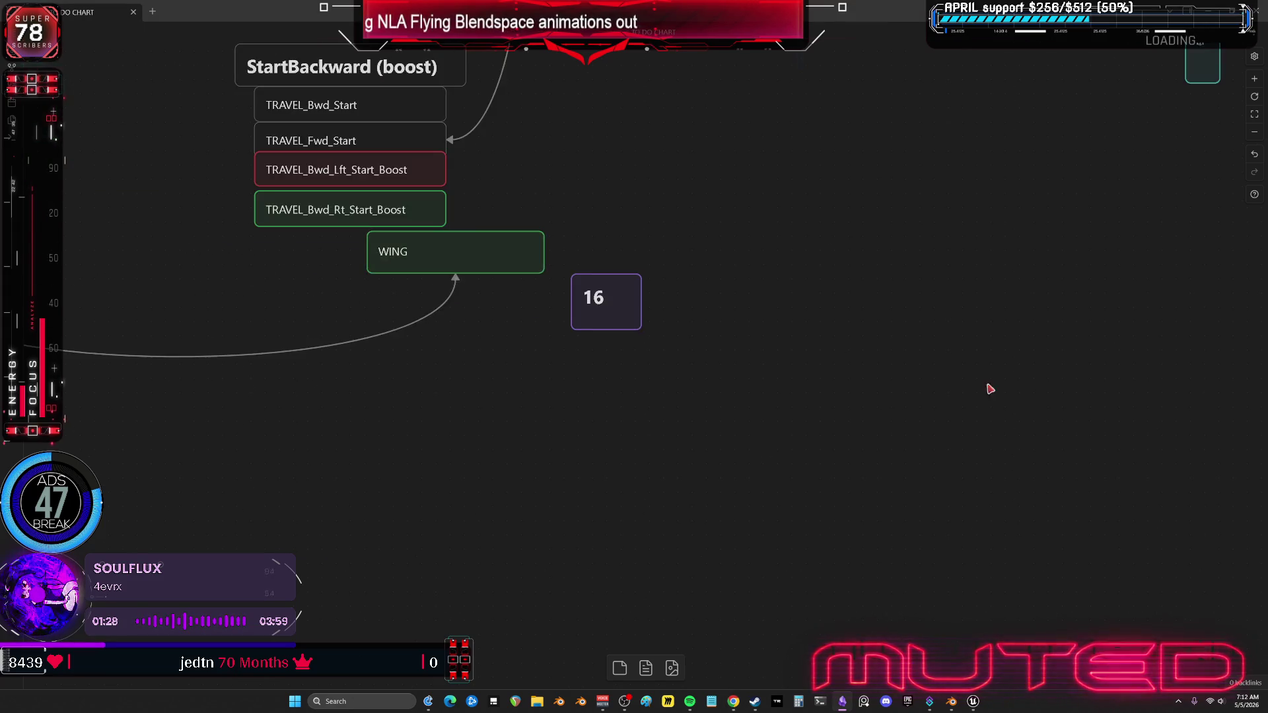
{"action": "mouse_move", "coordinate": [451, 214]}
{"action": "left_mouse_down"}
{"action": "mouse_move", "coordinate": [546, 437]}
{"action": "mouse_move", "coordinate": [291, 367]}
{"action": "left_mouse_up"}
{"action": "left_click_drag", "start_coordinate": [877, 328], "coordinate": [548, 323]}
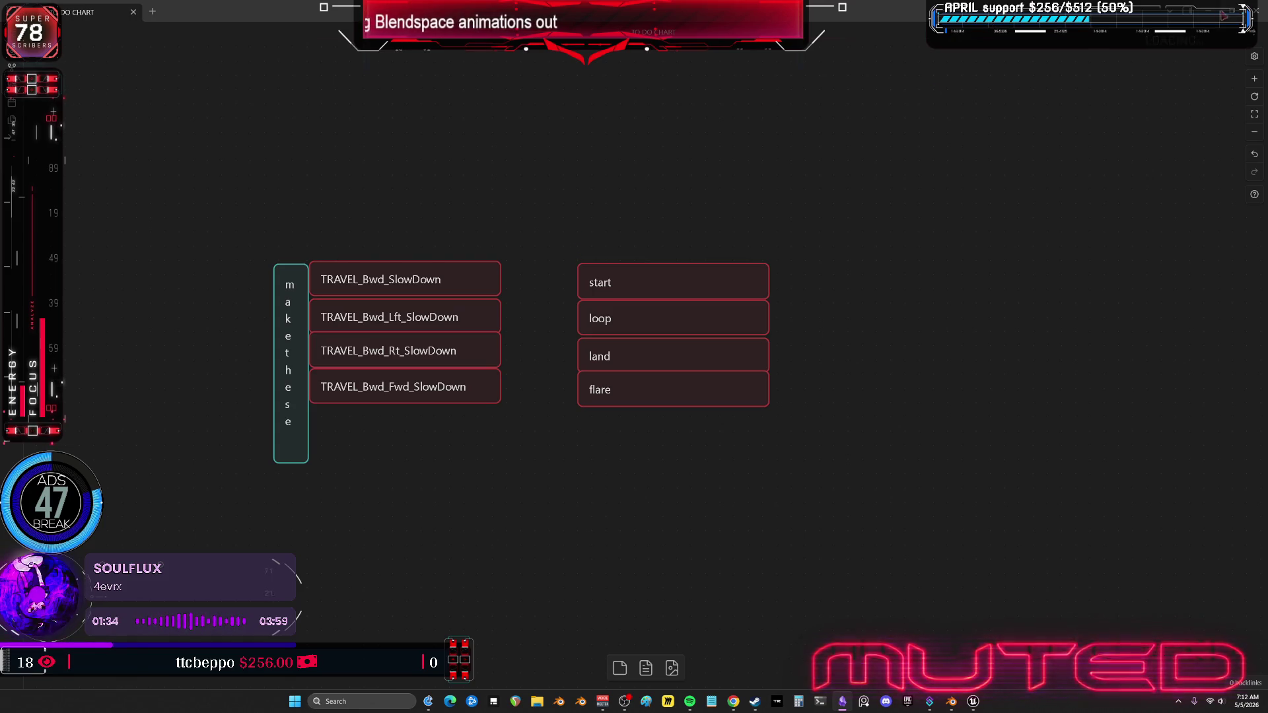
{"action": "left_click", "coordinate": [1207, 15]}
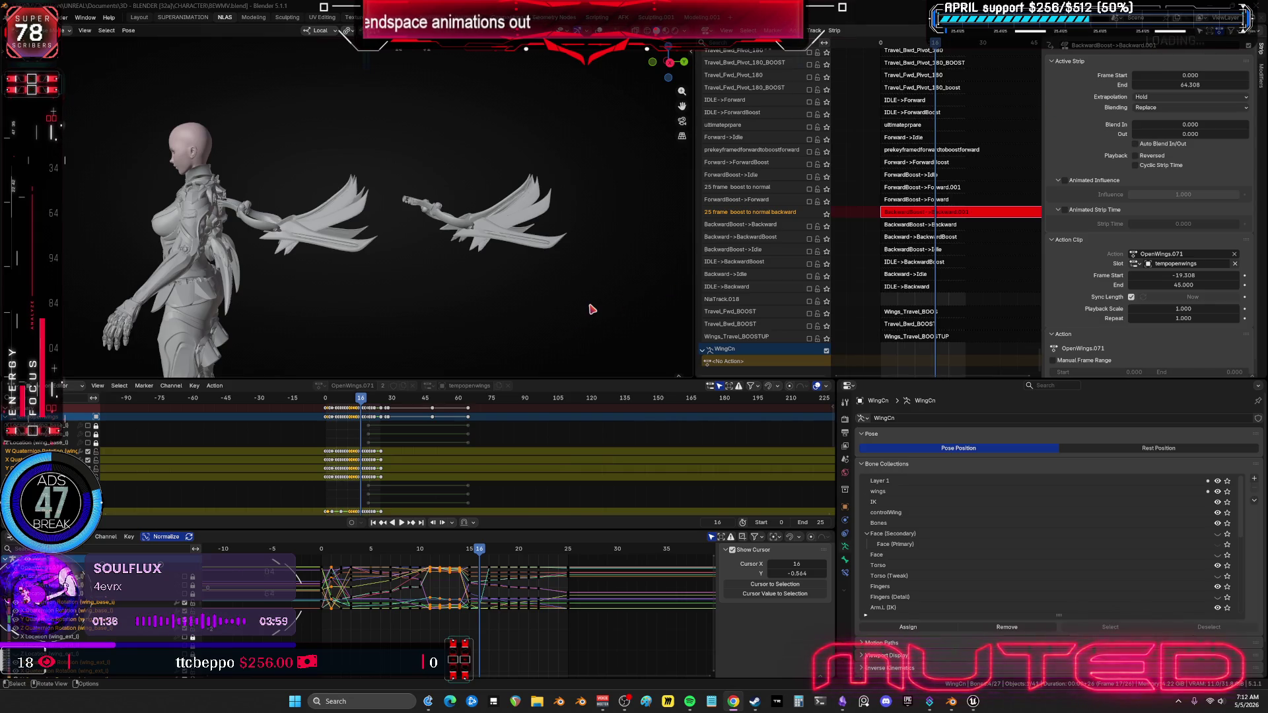
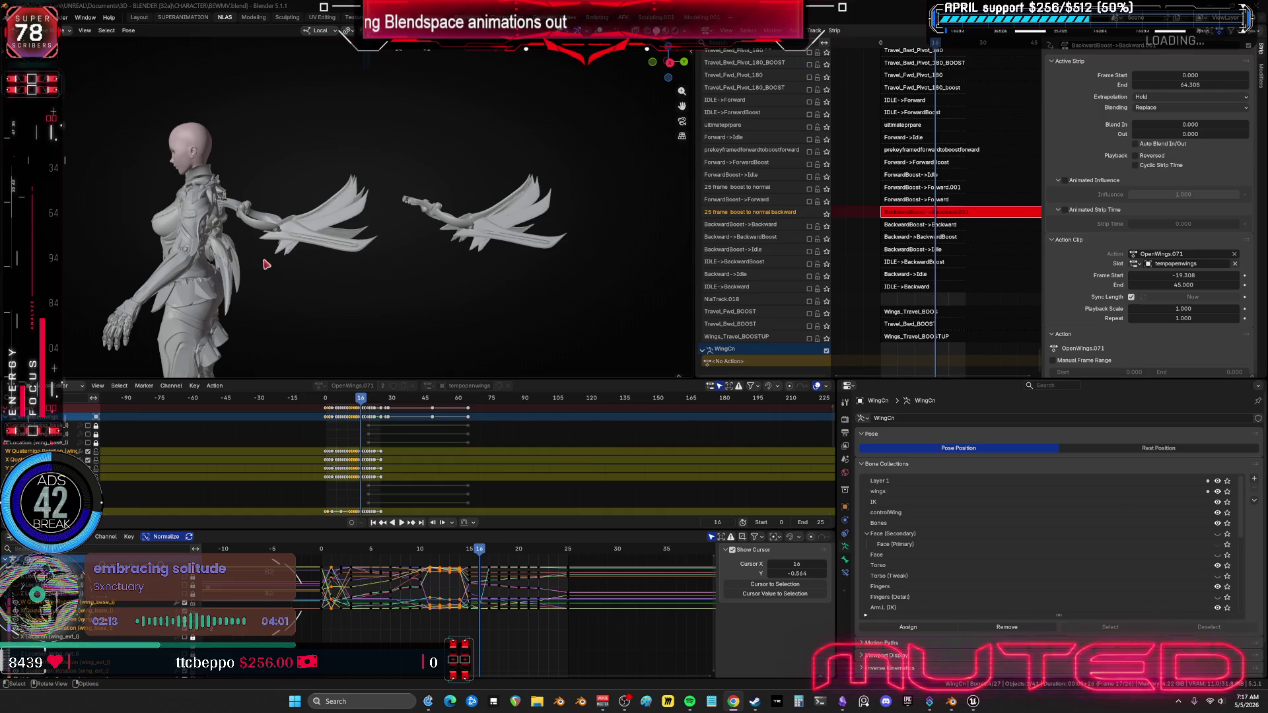
Step: Maximize the 3D view, zoom in on the wings, and scrub frames to review the flapping poses
{"action": "middle_click_drag", "start_coordinate": [417, 286], "coordinate": [413, 280]}
{"action": "key", "text": "ctrl+space"}
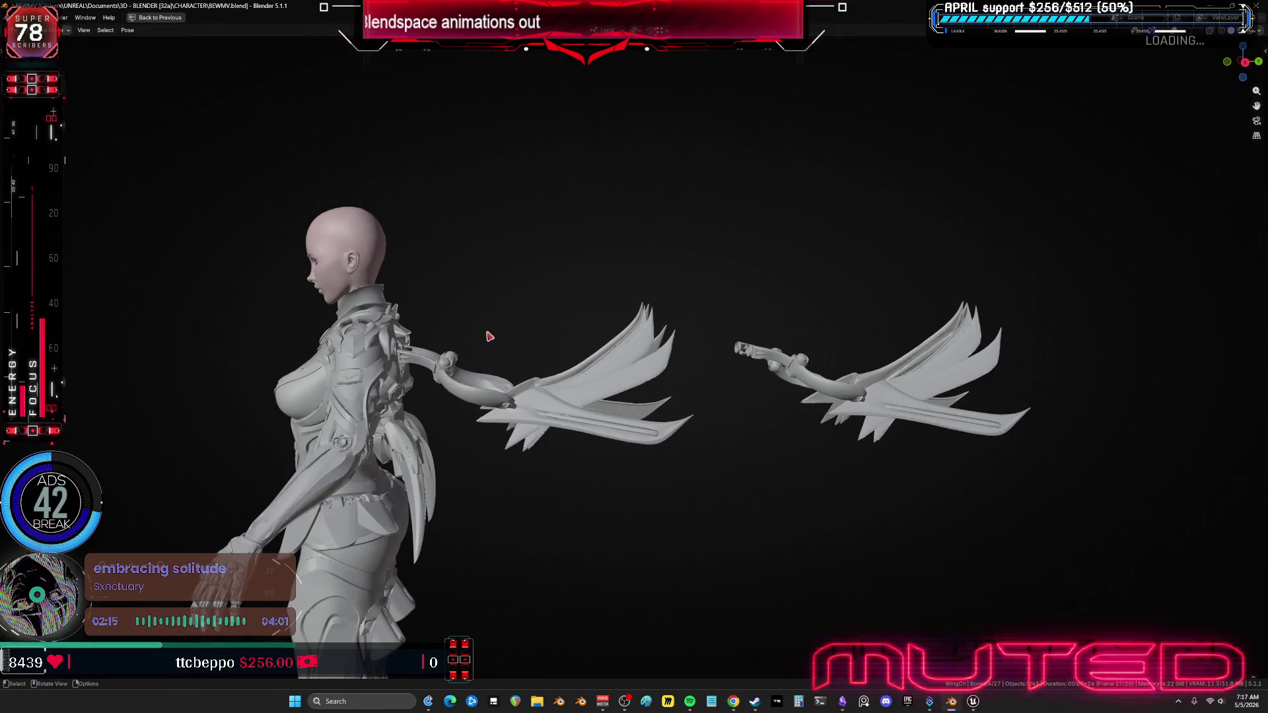
{"action": "scroll", "coordinate": [521, 367], "scroll_direction": "up", "scroll_amount": 2}
{"action": "mouse_move", "coordinate": [535, 377]}
{"action": "left_mouse_down"}
{"action": "mouse_move", "coordinate": [591, 374]}
{"action": "mouse_move", "coordinate": [482, 373]}
{"action": "mouse_move", "coordinate": [553, 400]}
{"action": "mouse_move", "coordinate": [574, 390]}
{"action": "mouse_move", "coordinate": [518, 390]}
{"action": "mouse_move", "coordinate": [484, 370]}
{"action": "mouse_move", "coordinate": [566, 424]}
{"action": "mouse_move", "coordinate": [532, 389]}
{"action": "mouse_move", "coordinate": [447, 357]}
{"action": "mouse_move", "coordinate": [664, 417]}
{"action": "left_mouse_up"}
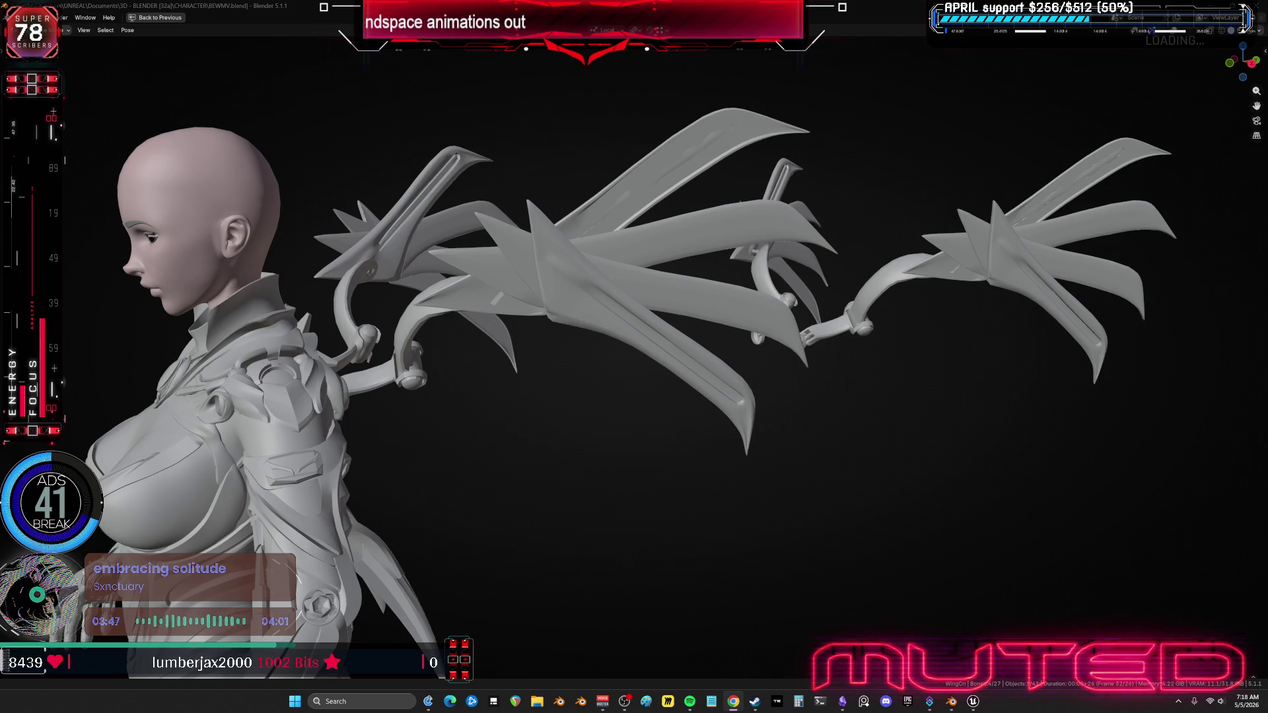
{"action": "key", "text": "super+shift+s"}
{"action": "key", "text": "Escape"}
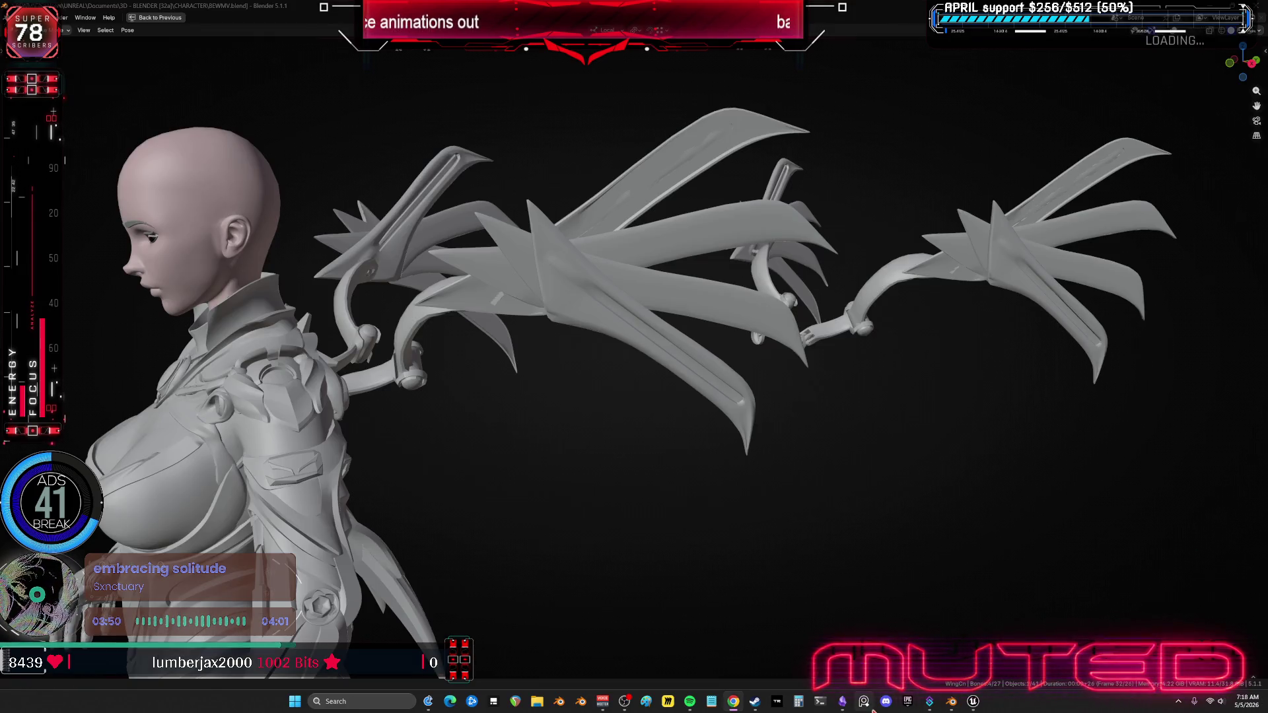
Step: Switch to the Obsidian canvas and zoom to the chat screenshot nodes
{"action": "left_click", "coordinate": [842, 701]}
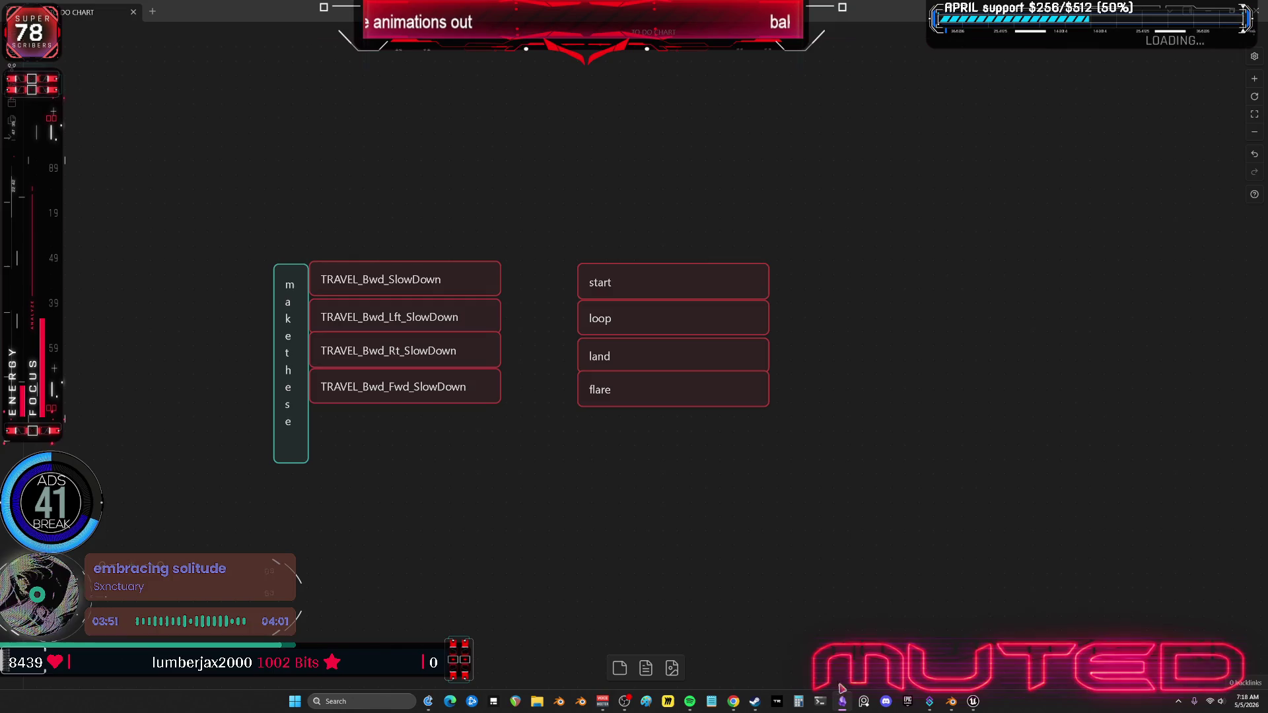
{"action": "scroll", "coordinate": [886, 470], "scroll_direction": "down", "scroll_amount": 5}
{"action": "scroll", "coordinate": [1000, 414], "scroll_direction": "down", "scroll_amount": 5}
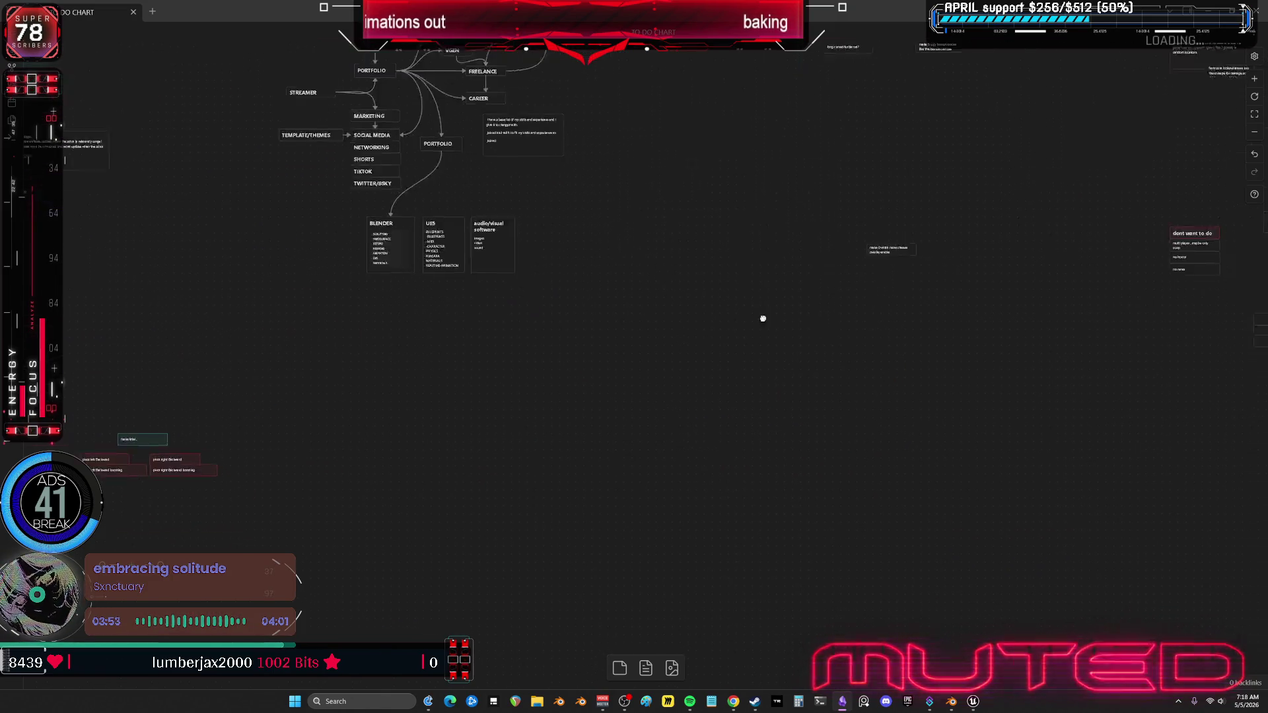
{"action": "scroll", "coordinate": [568, 357], "scroll_direction": "up", "scroll_amount": 5}
{"action": "scroll", "coordinate": [858, 363], "scroll_direction": "down", "scroll_amount": 3}
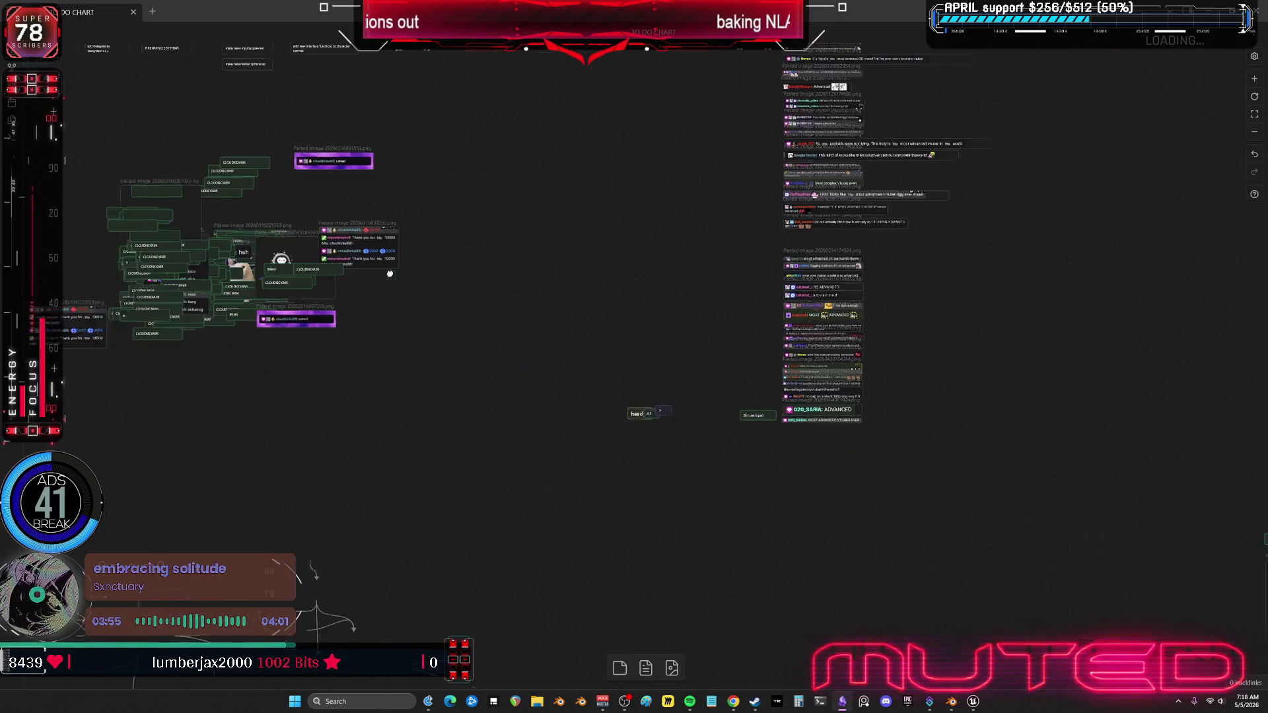
{"action": "scroll", "coordinate": [713, 291], "scroll_direction": "up", "scroll_amount": 10}
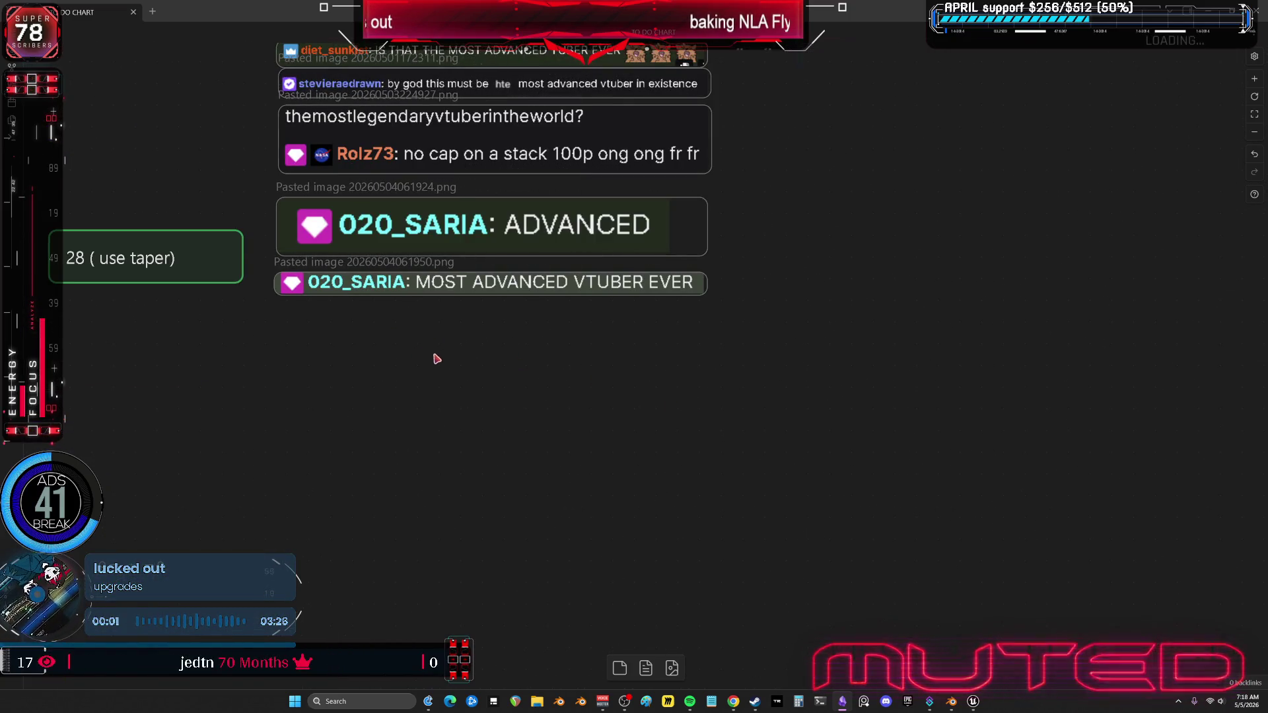
{"action": "scroll", "coordinate": [462, 389], "scroll_direction": "left", "scroll_amount": 3}
Step: Paste the new chat screenshot, line it up with the others, and return to Blender
{"action": "key", "text": "ctrl+v"}
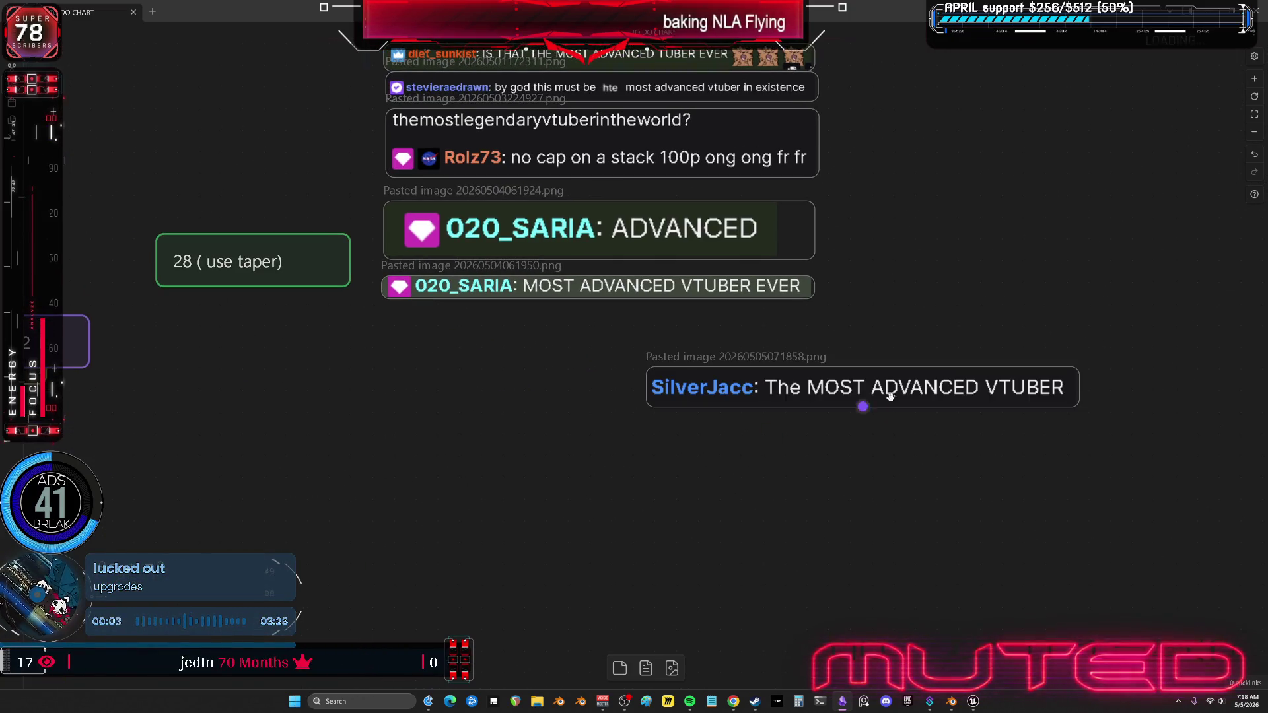
{"action": "left_click_drag", "start_coordinate": [860, 404], "coordinate": [606, 335]}
{"action": "left_click", "coordinate": [807, 444]}
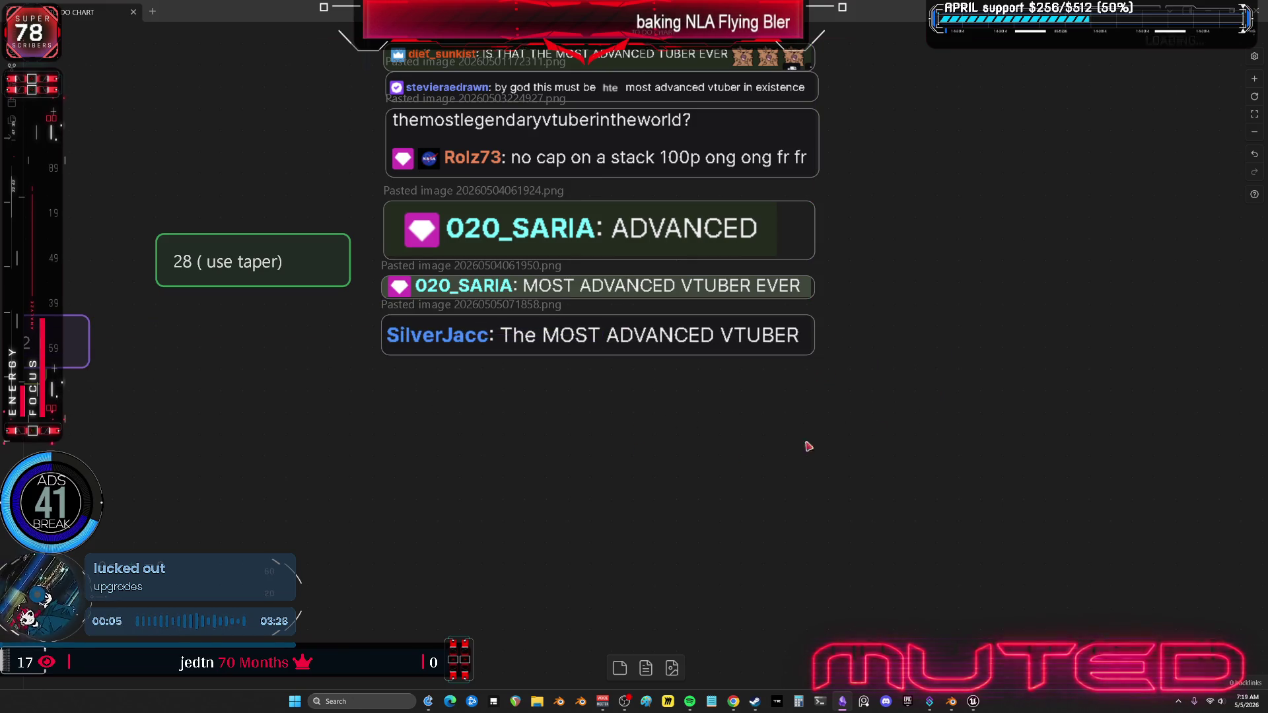
{"action": "scroll", "coordinate": [955, 499], "scroll_direction": "up", "scroll_amount": 2}
{"action": "scroll", "coordinate": [955, 500], "scroll_direction": "up", "scroll_amount": 1}
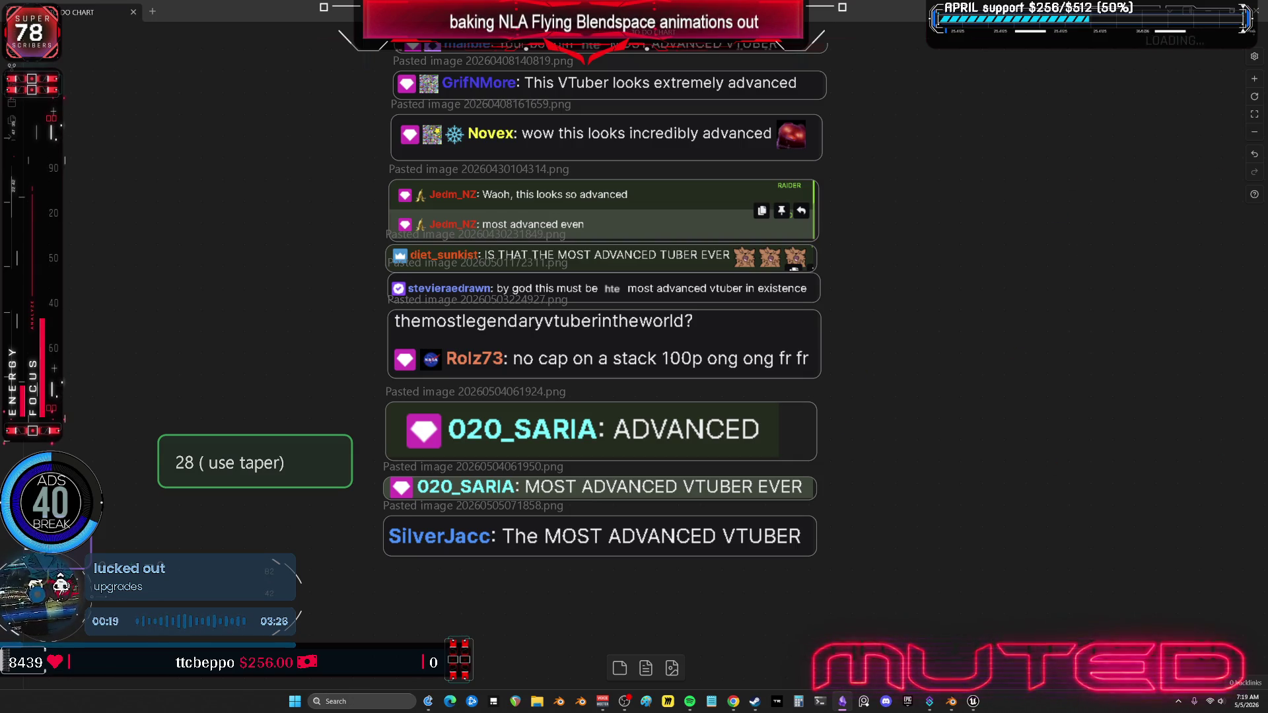
{"action": "left_click", "coordinate": [949, 706]}
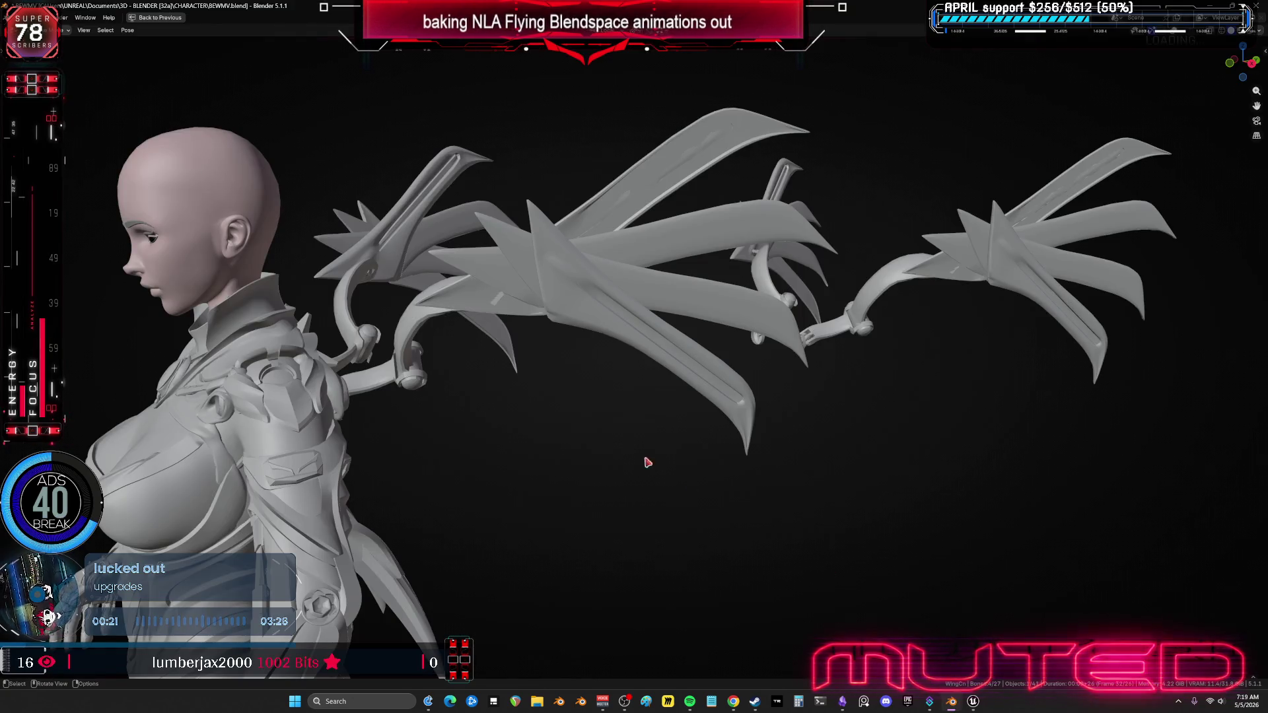
Step: On frame 6, rotate both wings upward and keyframe their rotation
{"action": "middle_click_drag", "start_coordinate": [631, 421], "coordinate": [597, 419]}
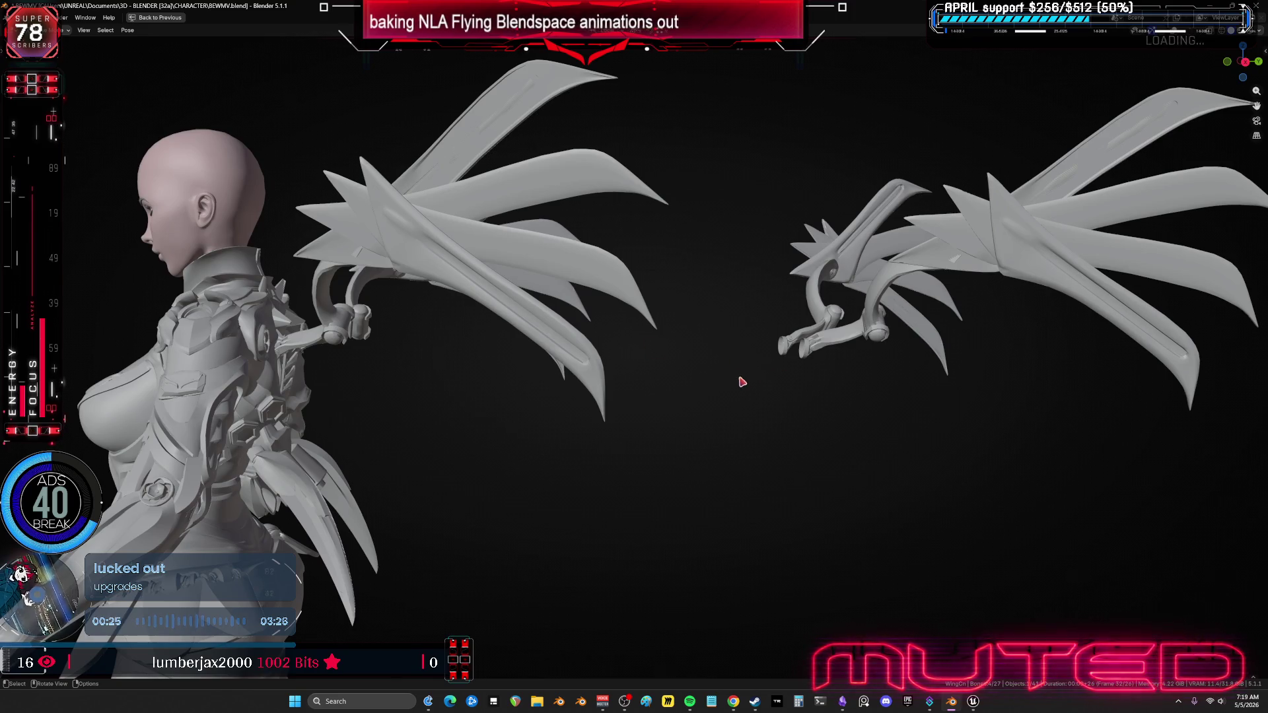
{"action": "mouse_move", "coordinate": [567, 387]}
{"action": "left_mouse_down", "text": "alt"}
{"action": "mouse_move", "coordinate": [433, 389]}
{"action": "mouse_move", "coordinate": [461, 396]}
{"action": "mouse_move", "coordinate": [438, 399]}
{"action": "mouse_move", "coordinate": [448, 407]}
{"action": "mouse_move", "coordinate": [470, 400]}
{"action": "mouse_move", "coordinate": [471, 414]}
{"action": "left_mouse_up", "text": "alt"}
{"action": "left_click_drag", "start_coordinate": [596, 412], "coordinate": [581, 409], "text": "alt"}
{"action": "key", "text": "r"}
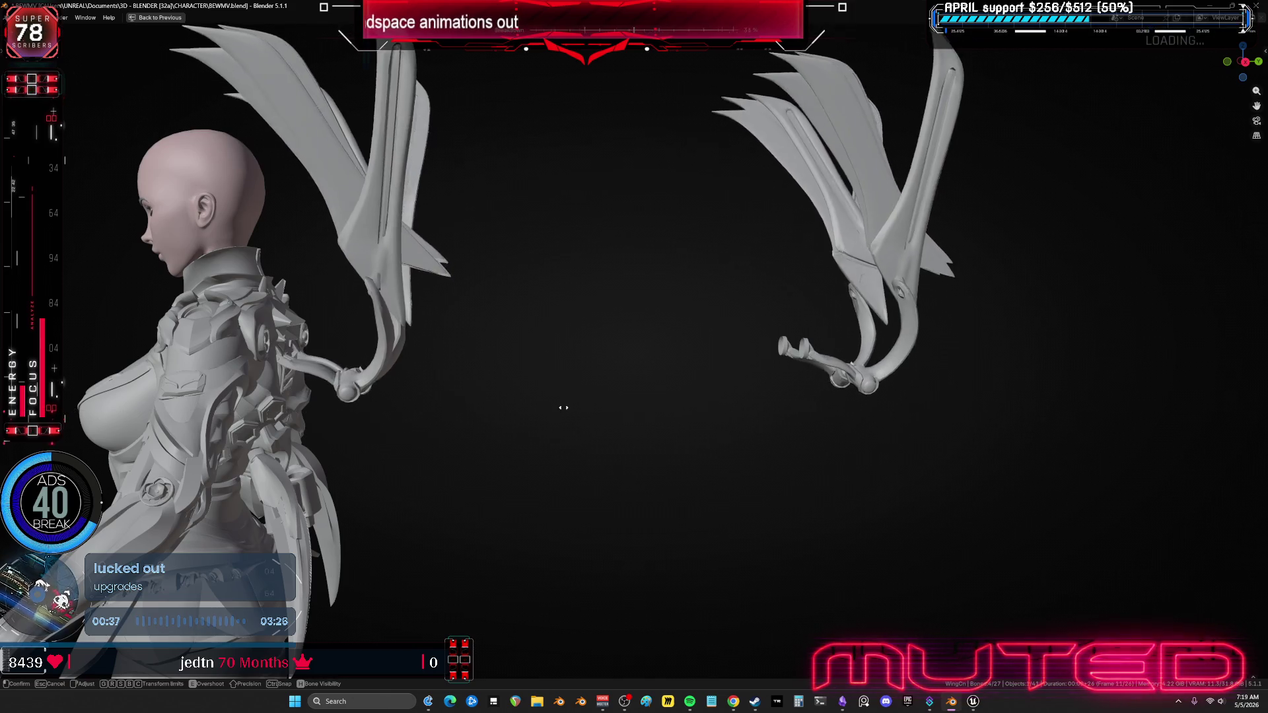
{"action": "left_click", "coordinate": [676, 423]}
{"action": "key", "text": "k"}
{"action": "left_click", "coordinate": [586, 405]}
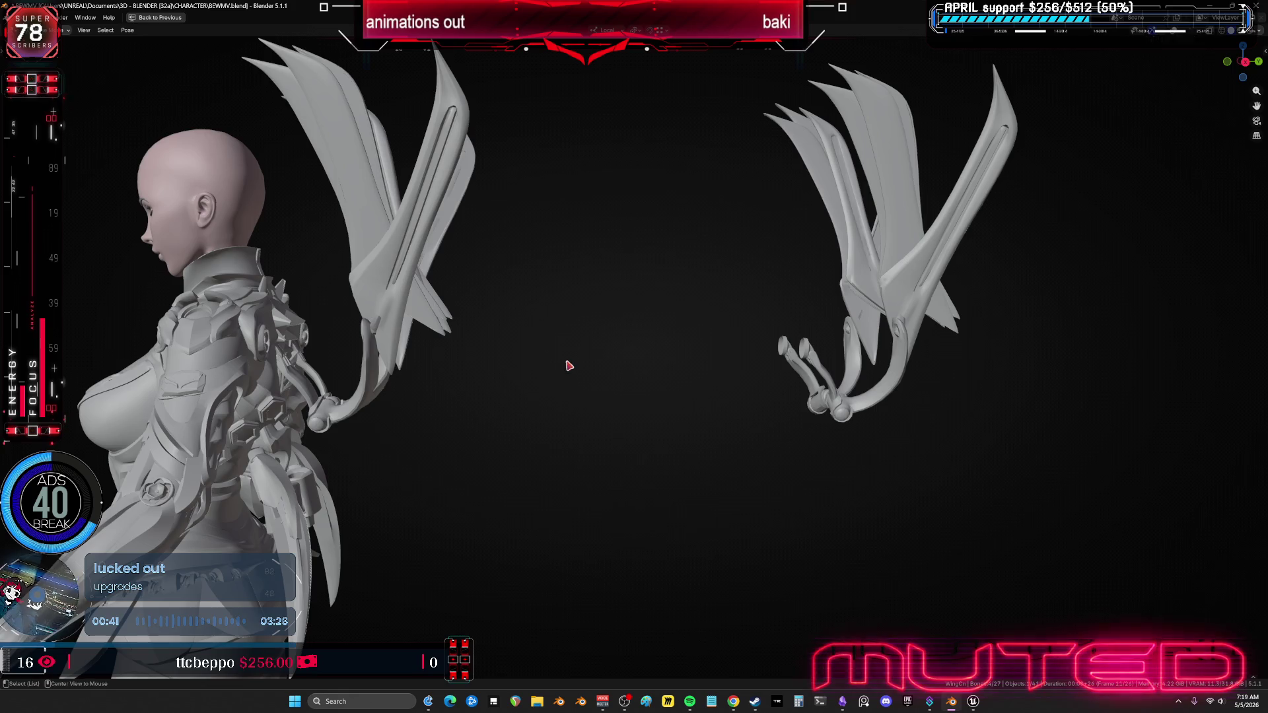
Step: Raise the wings on frame 9 with a rotation keyframe, then re-rotate them on frame 8
{"action": "left_click_drag", "start_coordinate": [568, 362], "coordinate": [546, 367], "text": "alt"}
{"action": "key", "text": "r"}
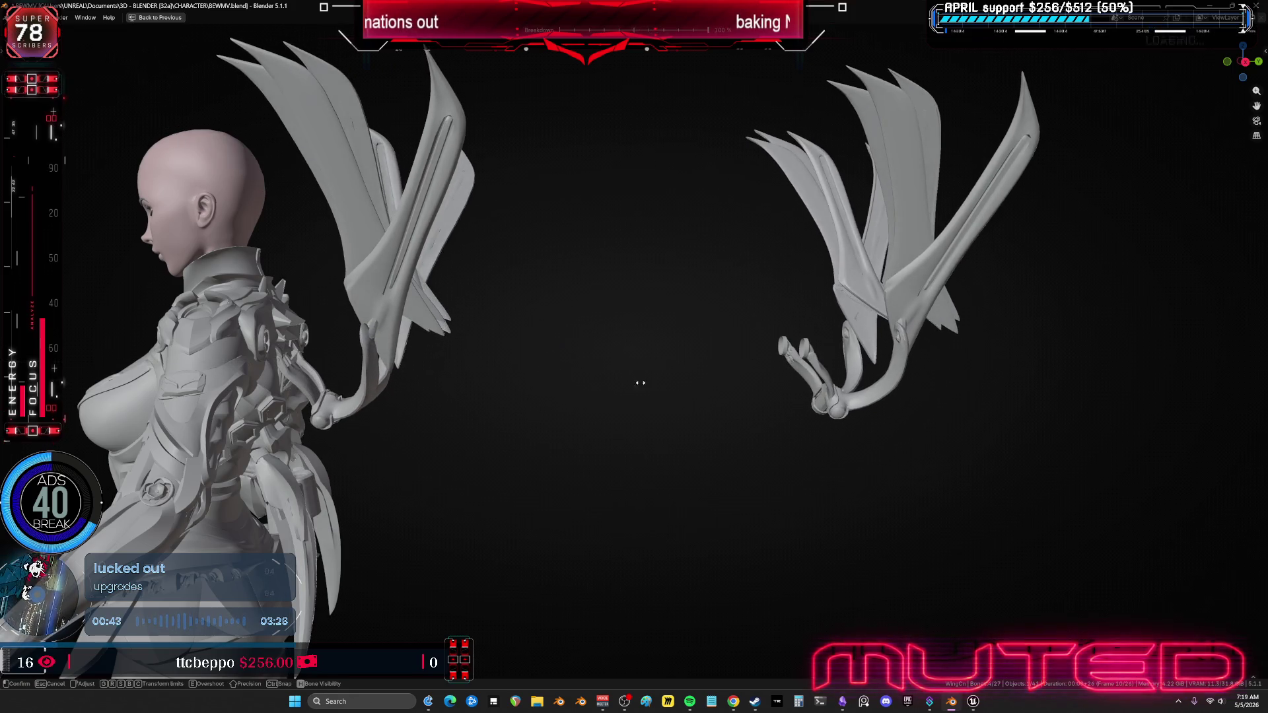
{"action": "left_click", "coordinate": [651, 391]}
{"action": "key", "text": "k"}
{"action": "left_click", "coordinate": [564, 388]}
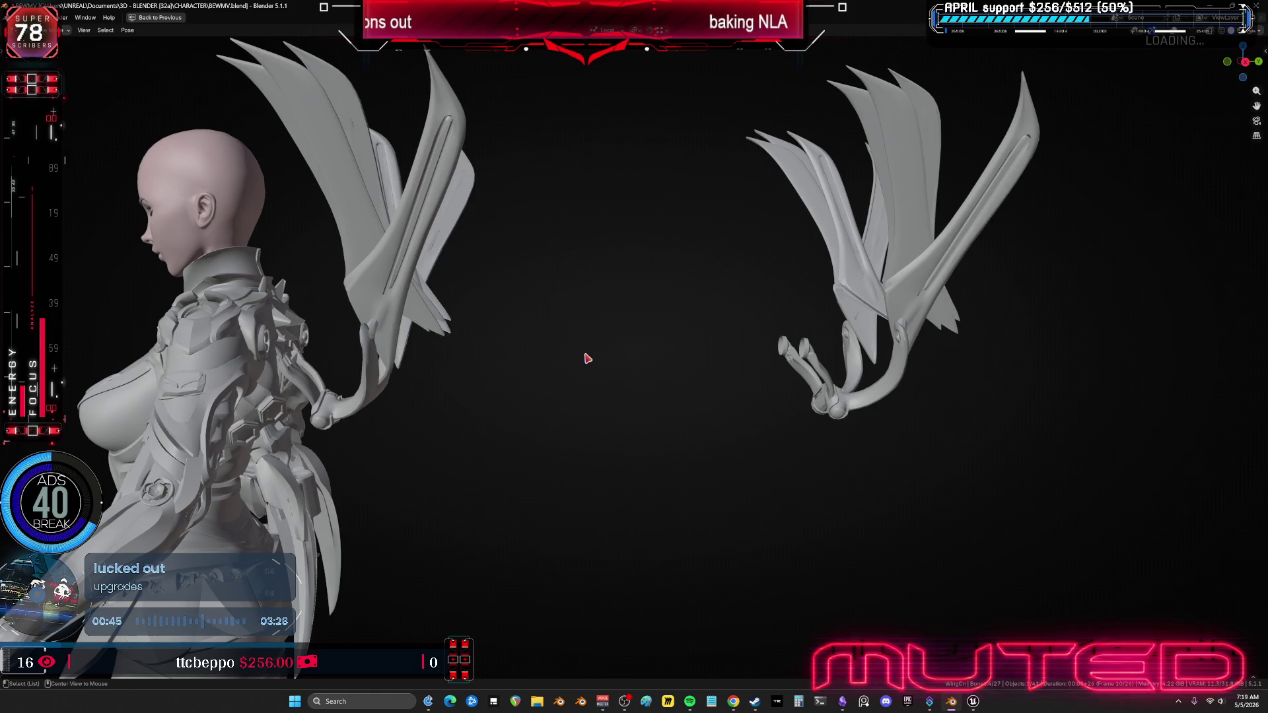
{"action": "mouse_move", "coordinate": [586, 356]}
{"action": "left_mouse_down", "text": "alt"}
{"action": "mouse_move", "coordinate": [574, 351]}
{"action": "mouse_move", "coordinate": [580, 365]}
{"action": "left_mouse_up", "text": "alt"}
{"action": "key", "text": "r"}
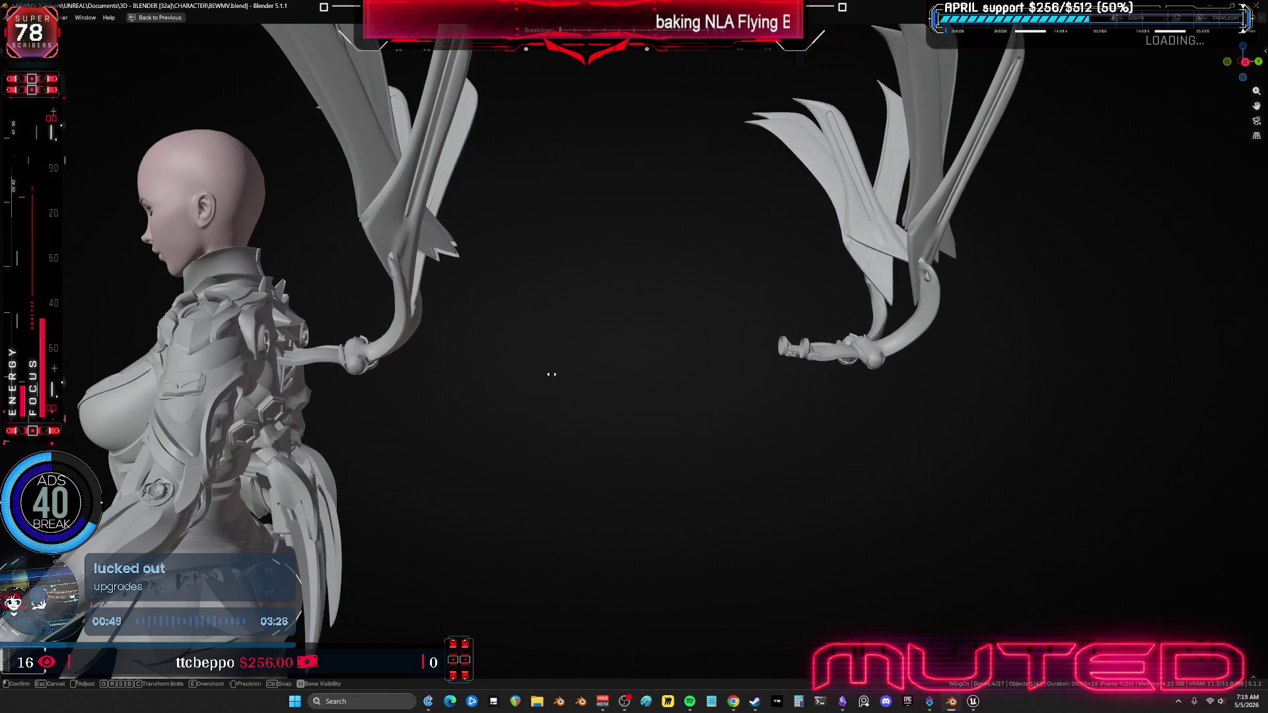
{"action": "left_click", "coordinate": [713, 395]}
Step: Insert the wing keyframe, then blend a breakdown pose on frame 8
{"action": "key", "text": "i"}
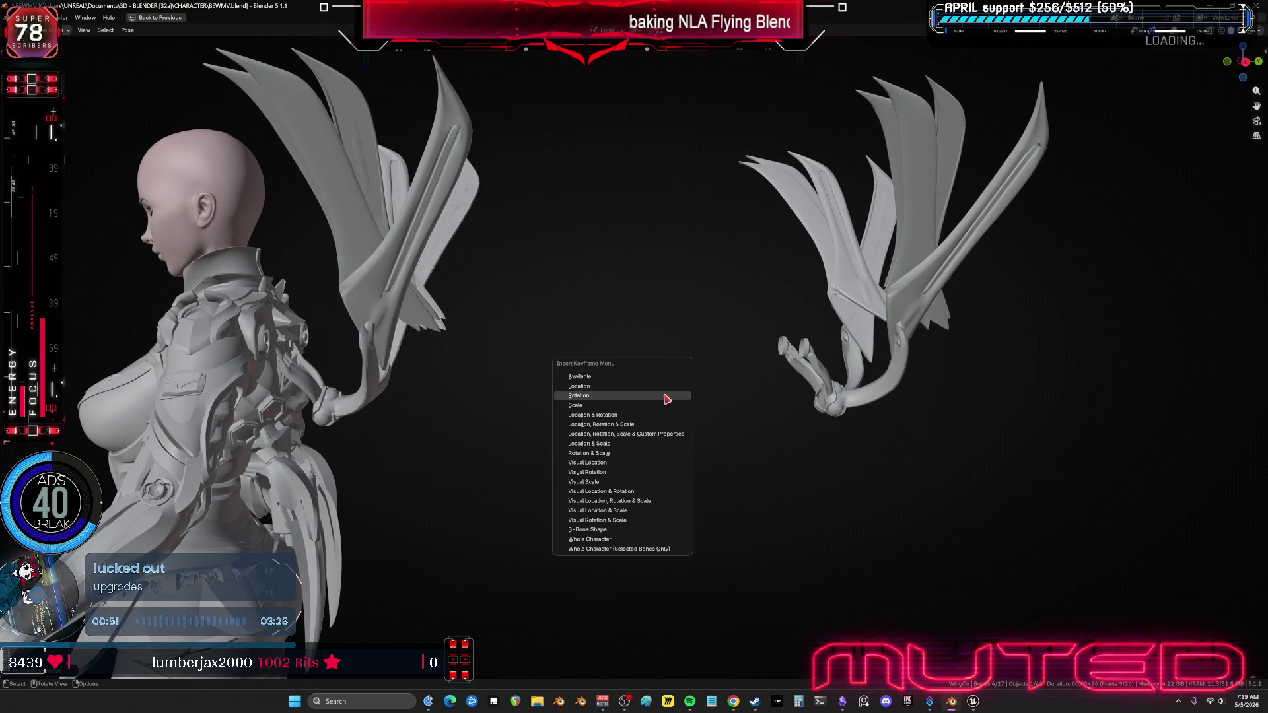
{"action": "left_click_drag", "start_coordinate": [537, 334], "coordinate": [531, 332], "text": "alt"}
{"action": "key", "text": "shift+e"}
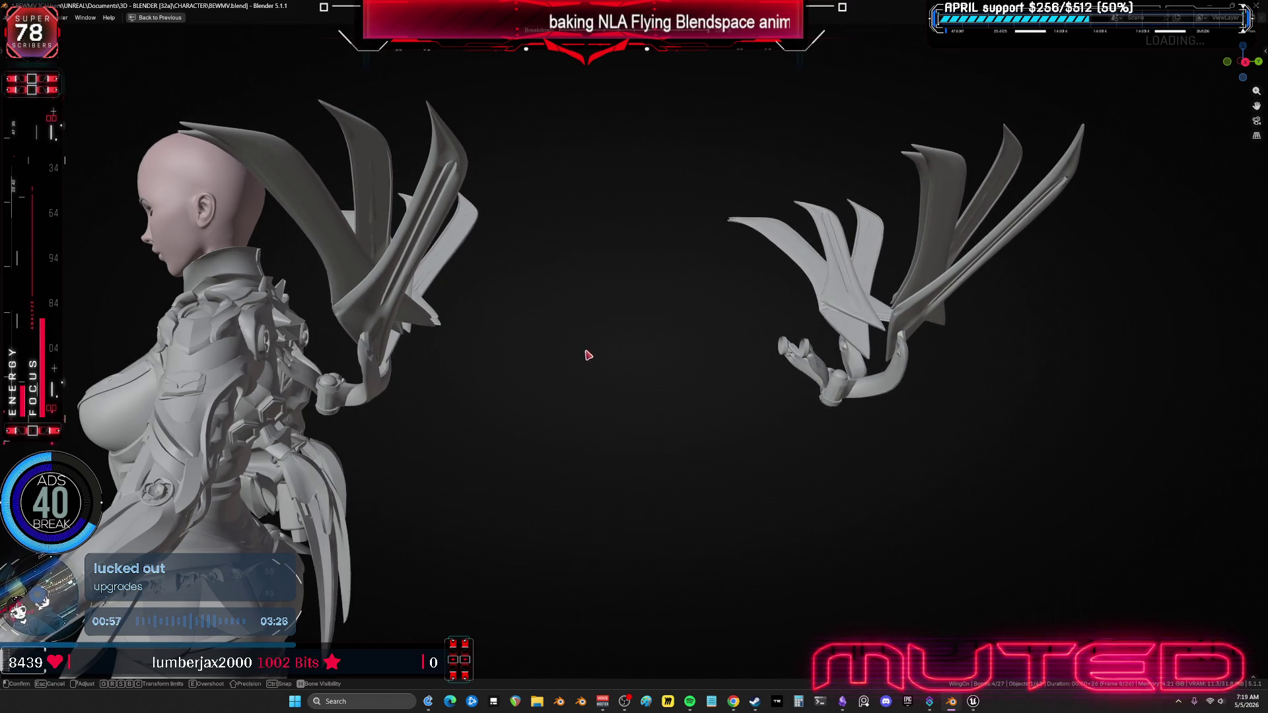
{"action": "left_click", "coordinate": [587, 354]}
Step: View the wings from behind and step to frame 9, trying and cancelling a pose blend
{"action": "middle_click_drag", "start_coordinate": [587, 355], "coordinate": [489, 363]}
{"action": "scroll", "coordinate": [488, 363], "scroll_direction": "up", "scroll_amount": 4}
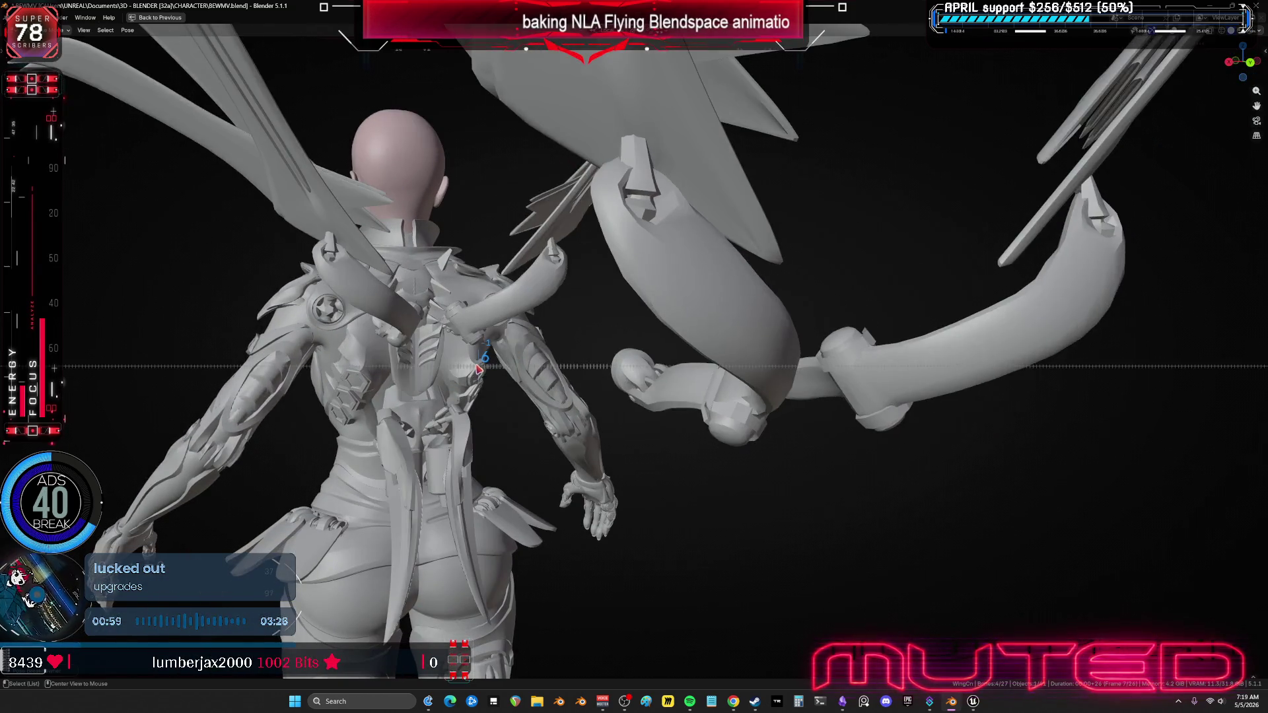
{"action": "key", "text": "Right"}
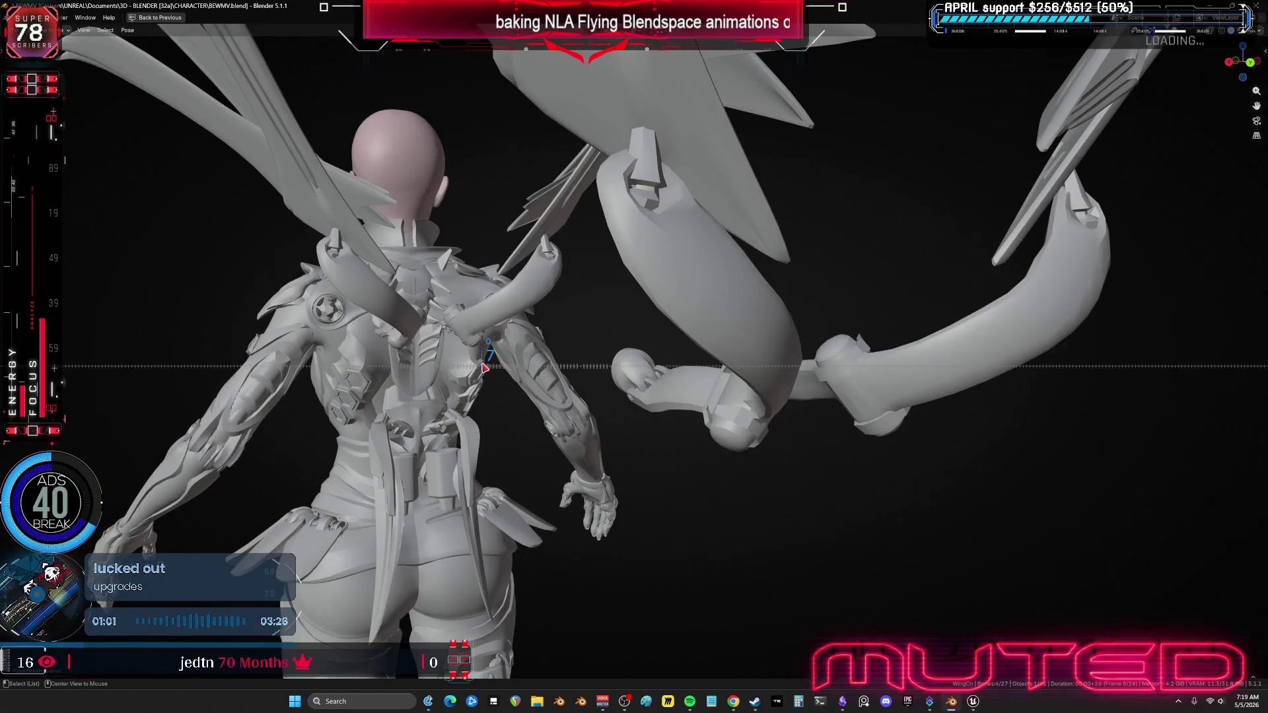
{"action": "key", "text": "Right"}
{"action": "key", "text": "Right"}
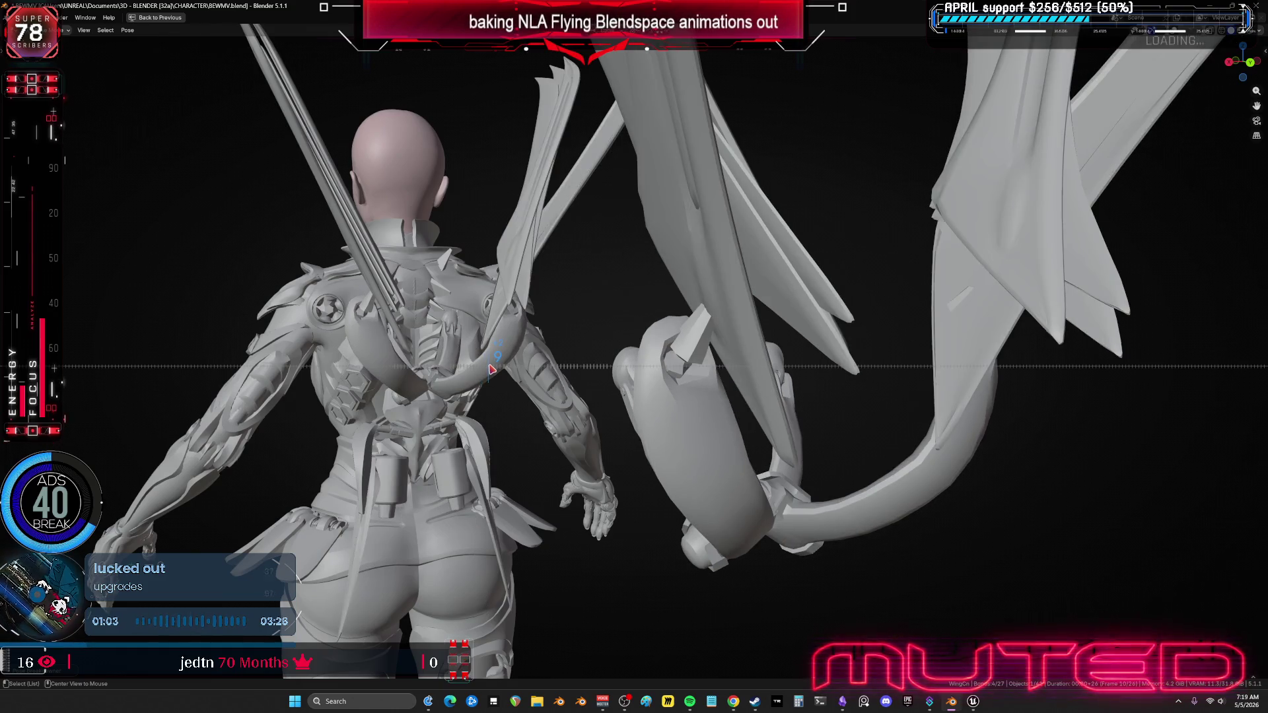
{"action": "key", "text": "Left"}
{"action": "key", "text": "shift+e"}
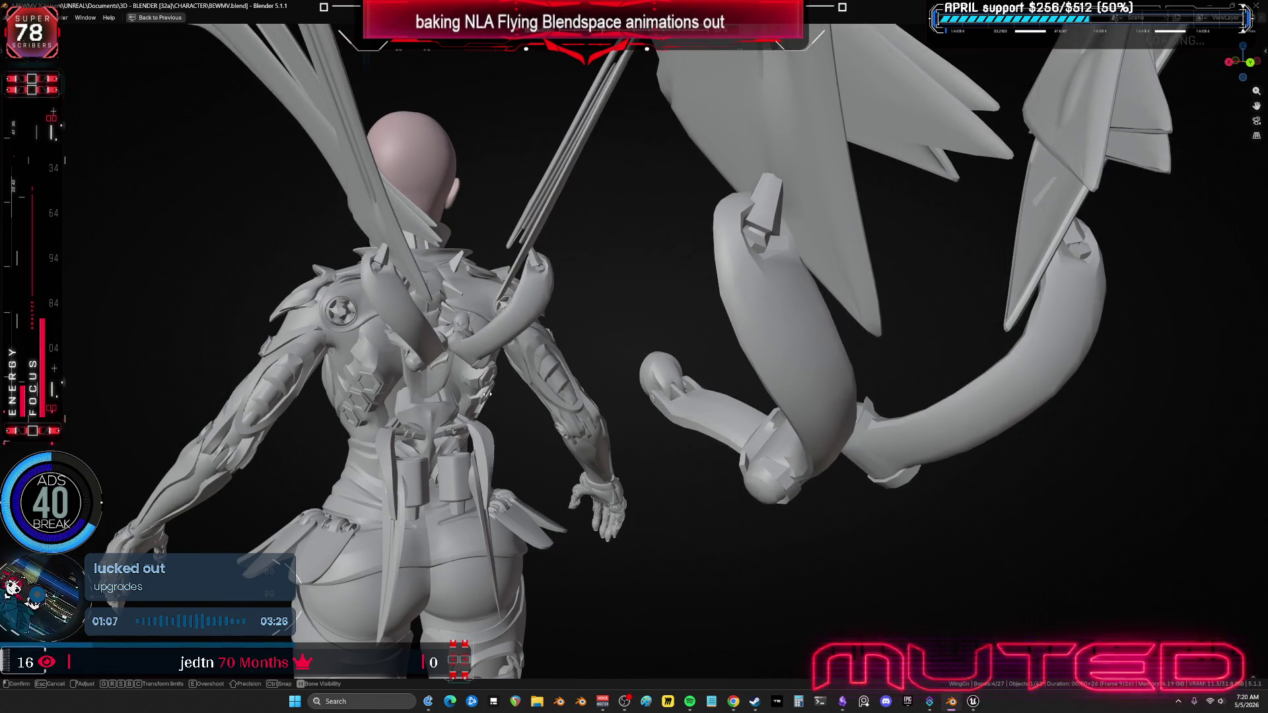
{"action": "right_click", "coordinate": [487, 398]}
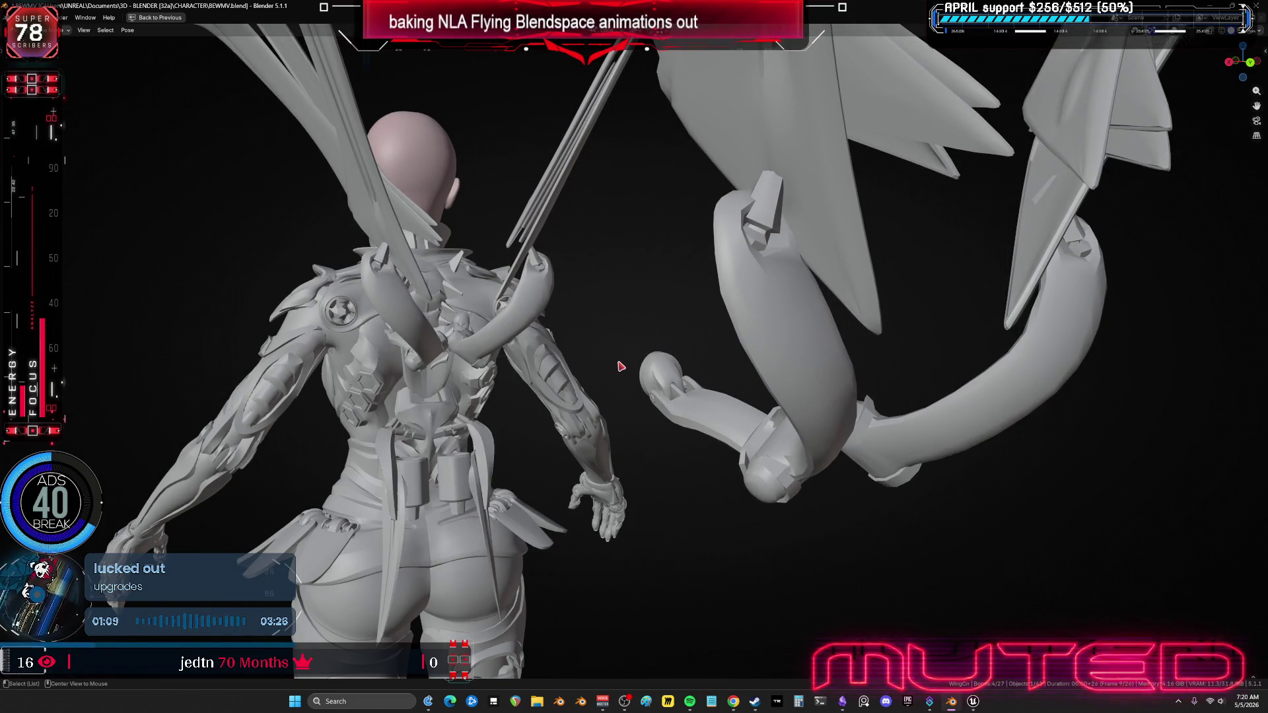
{"action": "scroll", "coordinate": [613, 367], "scroll_direction": "up", "scroll_amount": 1, "text": "alt"}
Step: Blend the wing pose between neighbouring keys and keyframe its rotation on frame 8
{"action": "key", "text": "shift+e"}
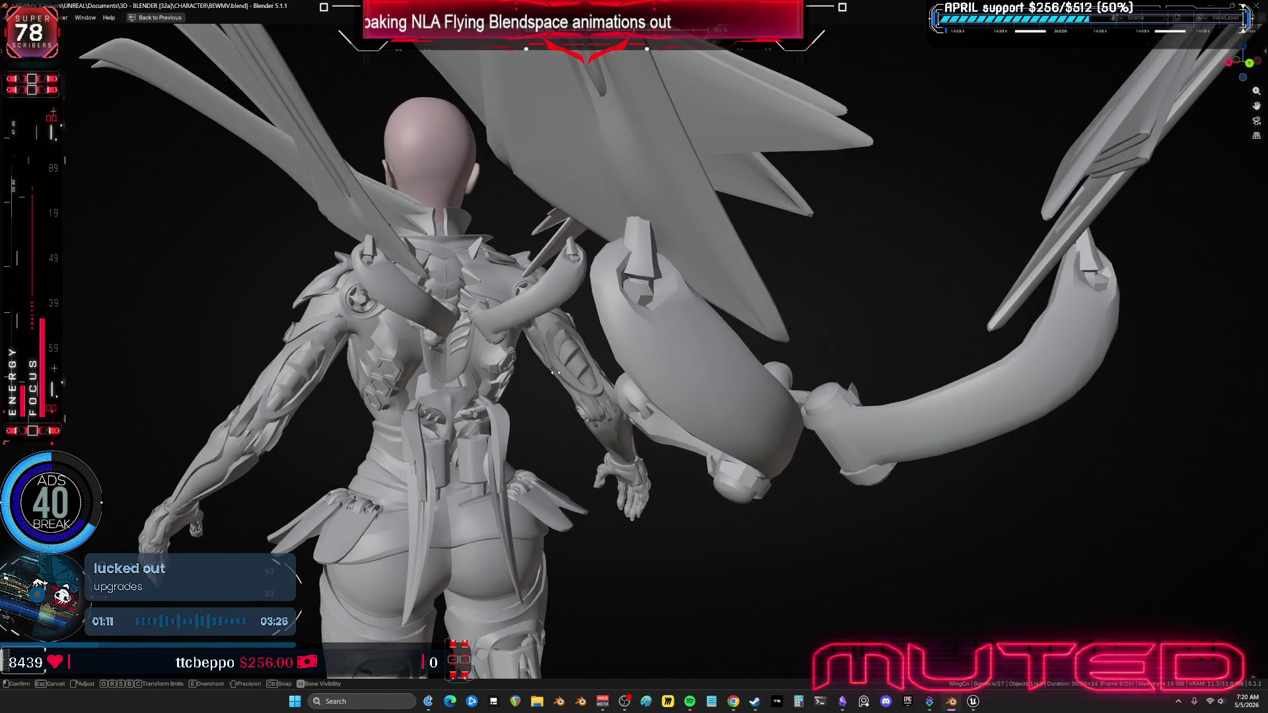
{"action": "left_click", "coordinate": [575, 375]}
{"action": "key", "text": "k"}
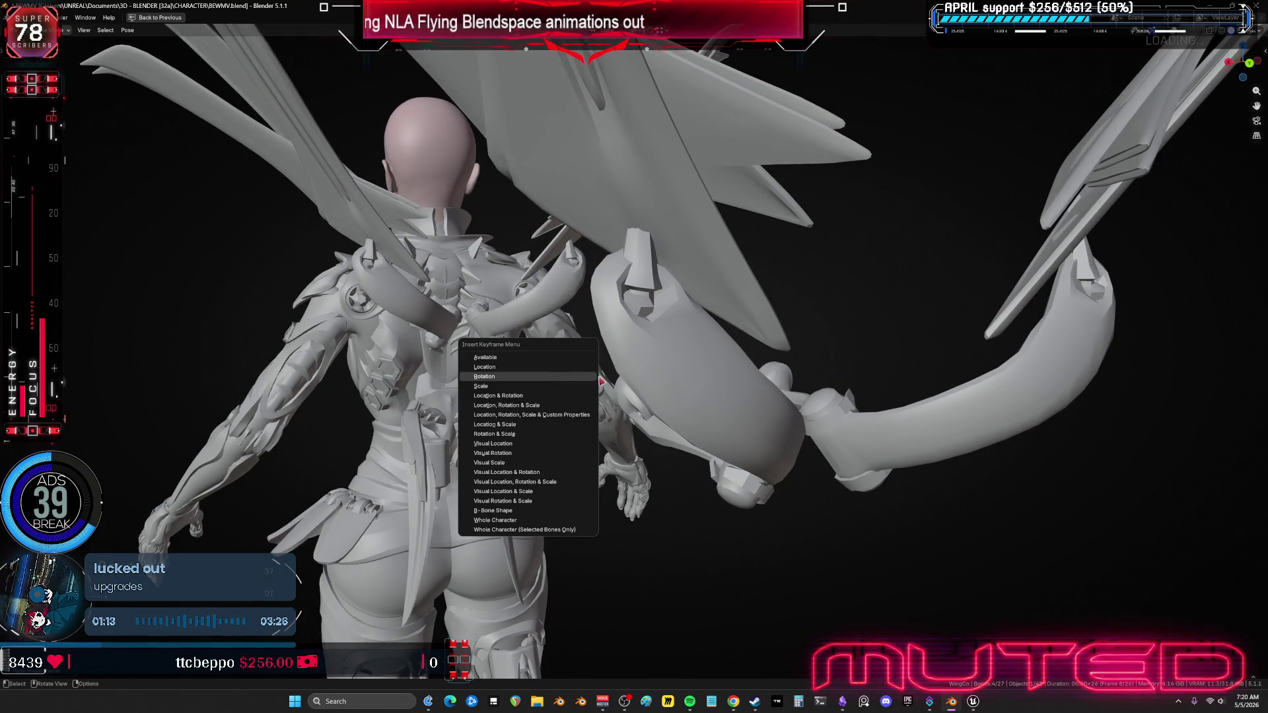
{"action": "left_click", "coordinate": [597, 376]}
{"action": "scroll", "coordinate": [605, 377], "scroll_direction": "up", "scroll_amount": 1, "text": "alt"}
Step: Blend the wing pose on frame 7 and keyframe its rotation
{"action": "key", "text": "shift+e"}
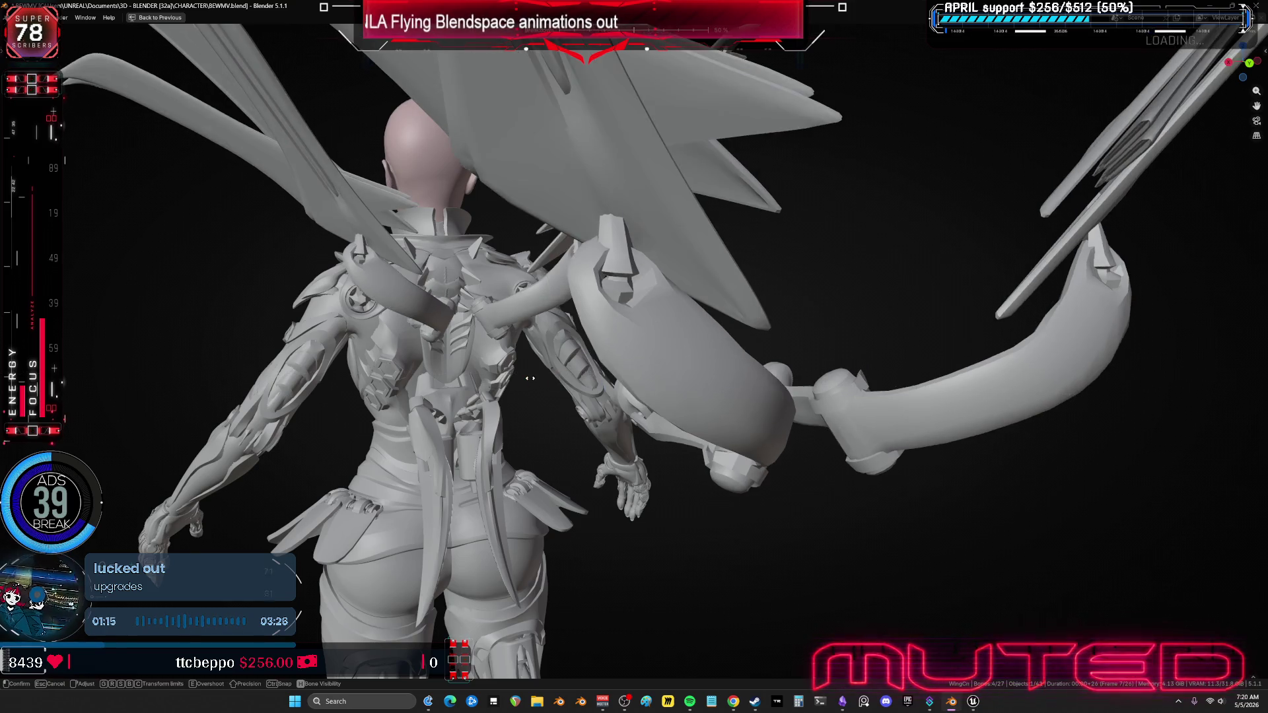
{"action": "left_click", "coordinate": [618, 383]}
{"action": "key", "text": "k"}
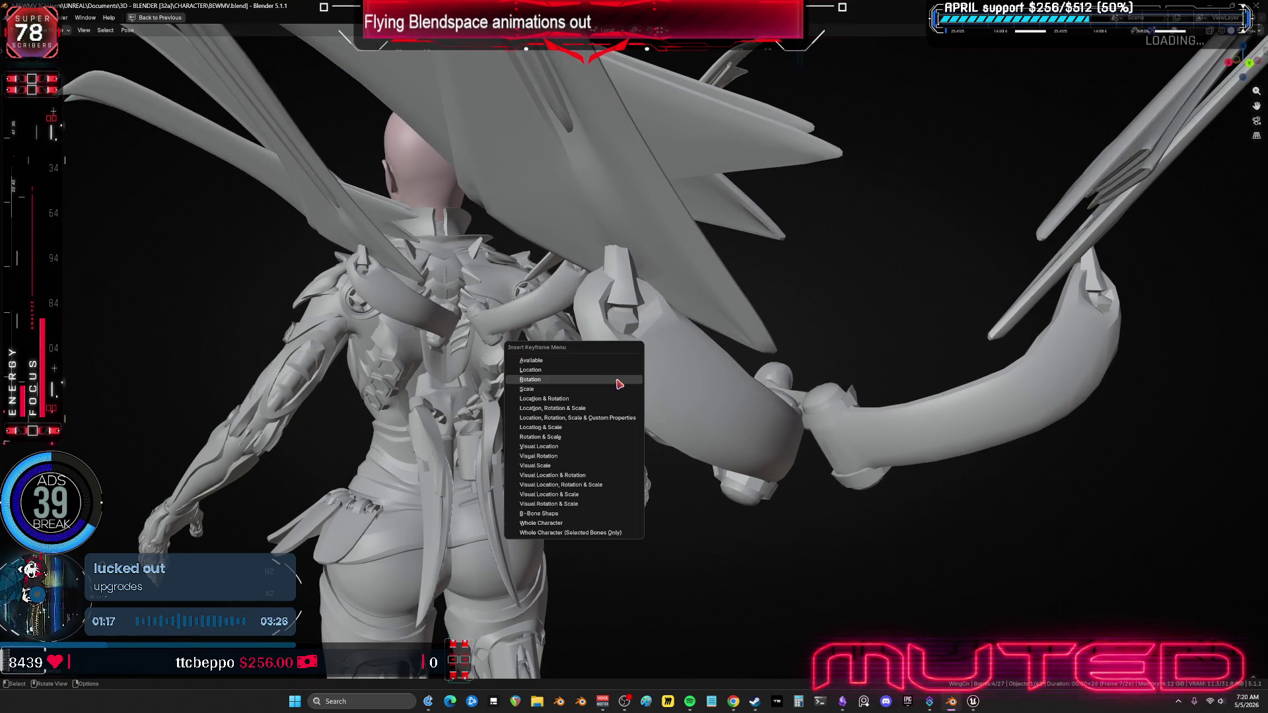
{"action": "left_click", "coordinate": [611, 381]}
{"action": "scroll", "coordinate": [606, 378], "scroll_direction": "up", "scroll_amount": 1, "text": "alt"}
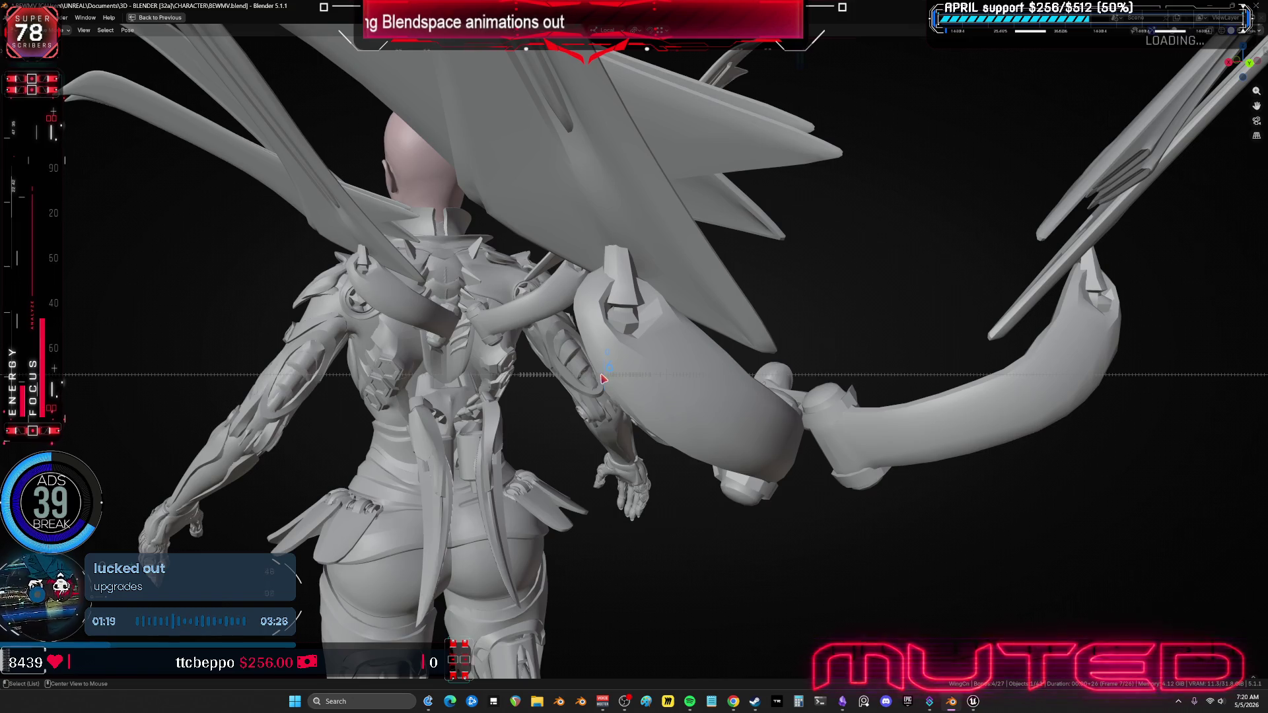